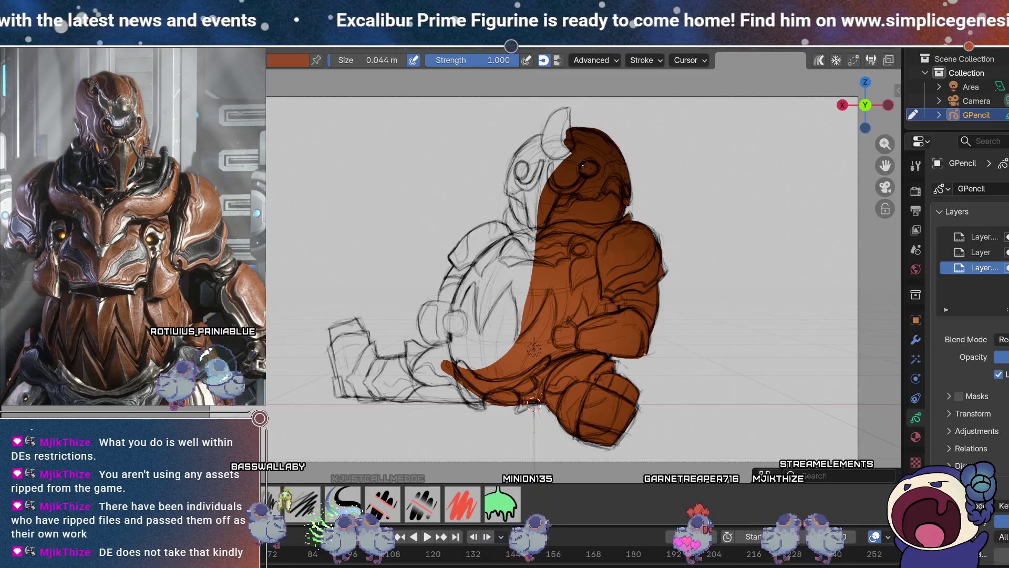
Paint orange-brown over the helmet top, left edge and visor, undoing one stray white patch.
left_click_drag(565, 134, 530, 144)
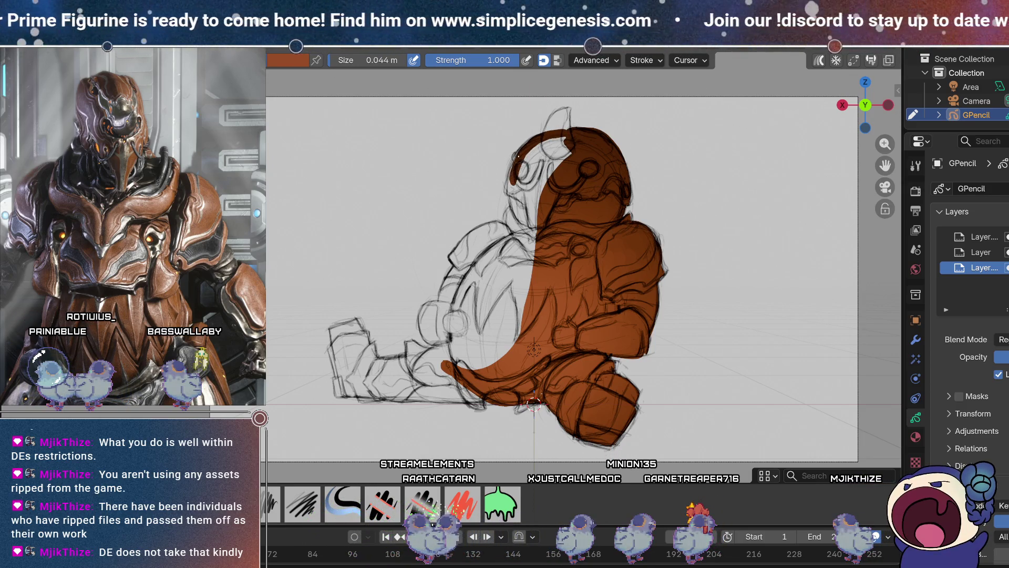
mouse_move(521, 155)
left_mouse_down()
mouse_move(514, 193)
mouse_move(536, 212)
left_mouse_up()
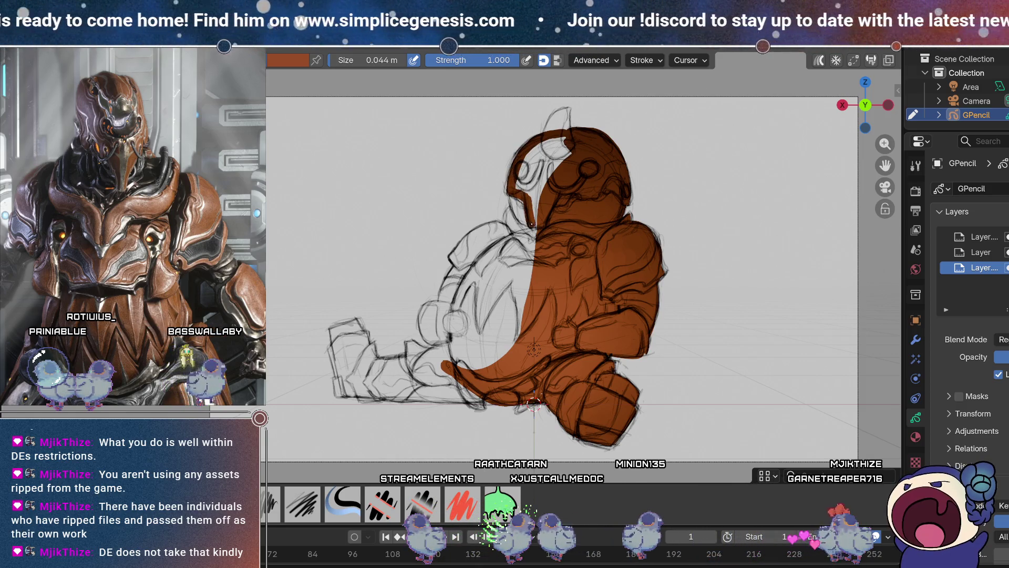
left_click_drag(538, 177, 582, 146)
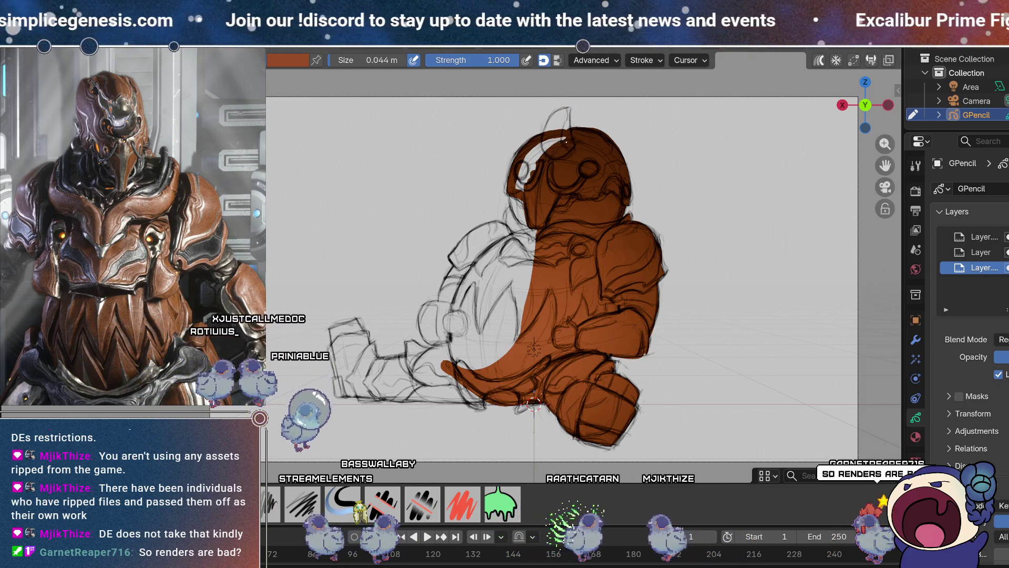
left_click_drag(565, 142, 532, 157)
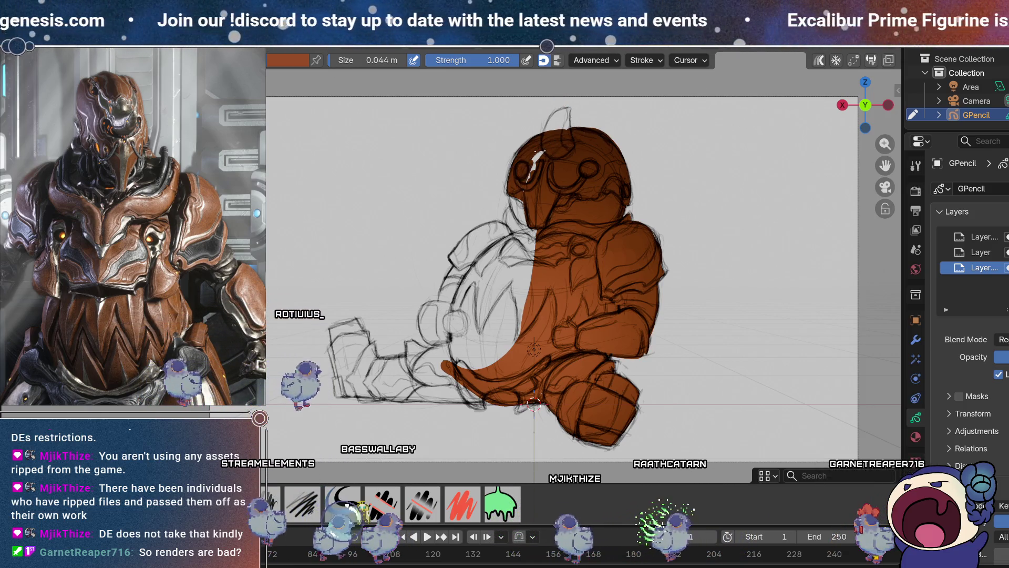
key("ctrl+z")
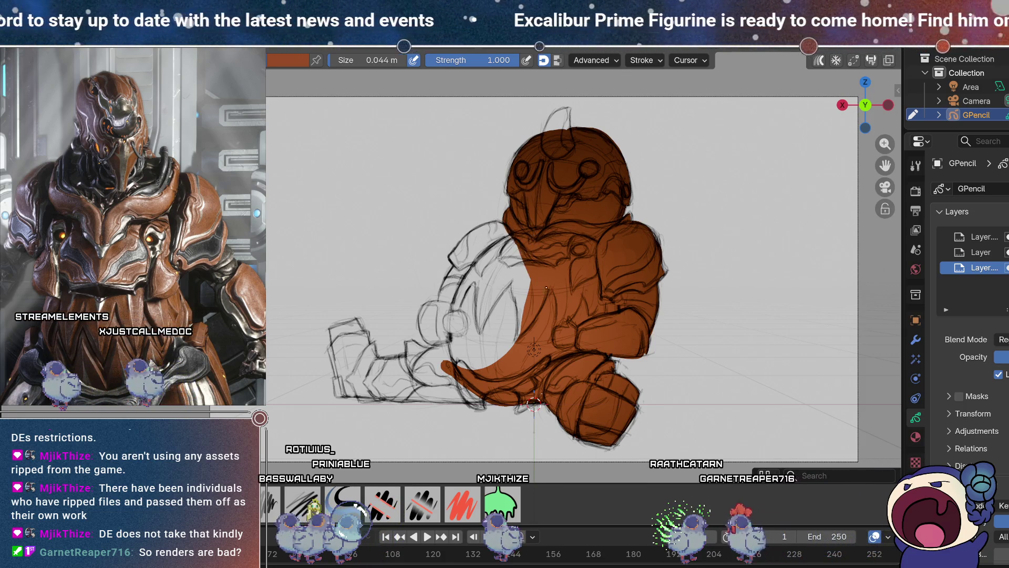
mouse_move(492, 226)
left_mouse_down()
mouse_move(506, 229)
mouse_move(457, 256)
mouse_move(491, 234)
mouse_move(463, 263)
mouse_move(487, 260)
mouse_move(497, 247)
mouse_move(461, 252)
left_mouse_up()
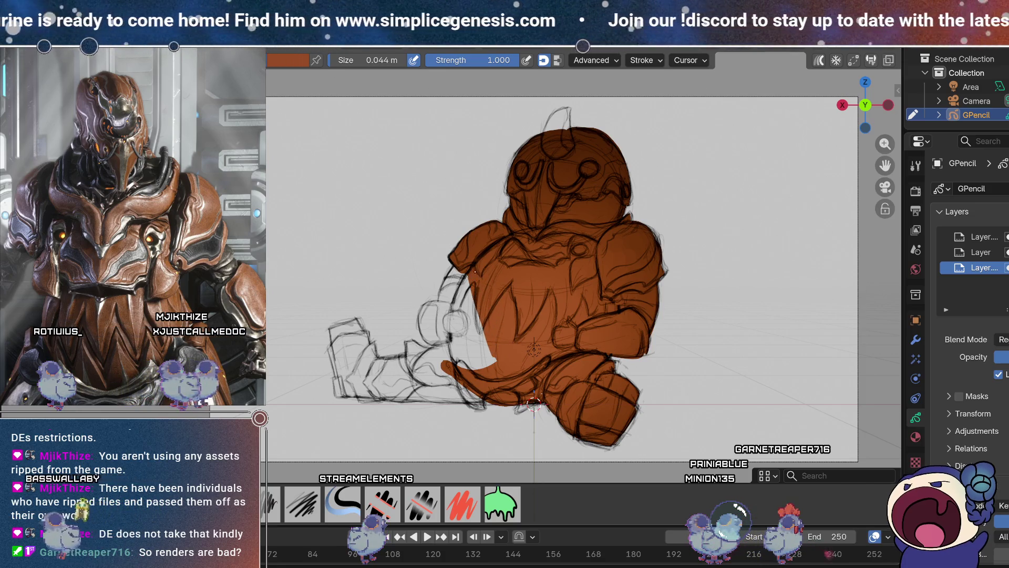
Fill the left arm, hip and lower-left gaps with orange-brown, starting on the outstretched leg.
left_click_drag(450, 342, 475, 266)
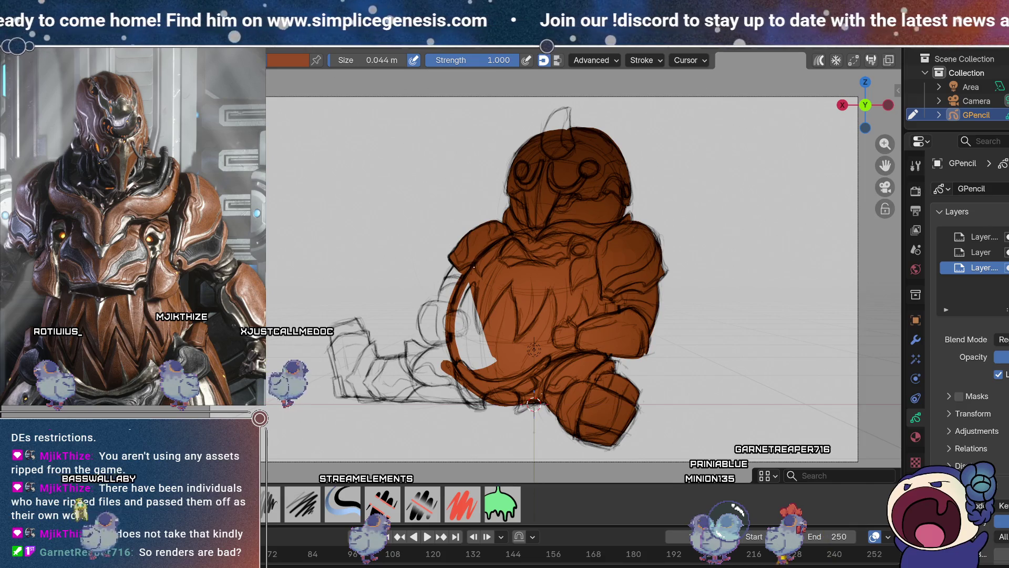
left_click_drag(475, 376, 497, 368)
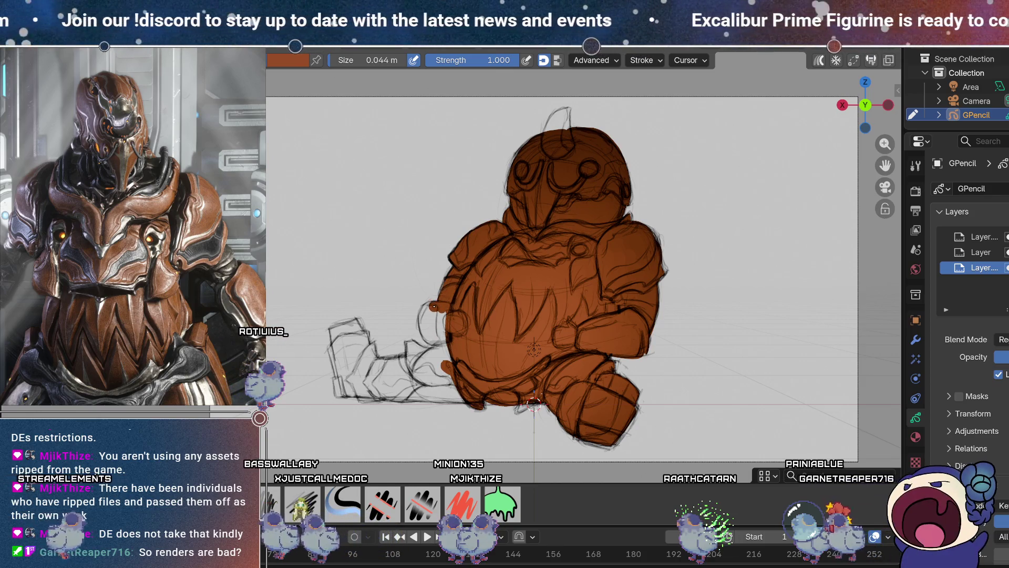
left_click_drag(428, 337, 450, 336)
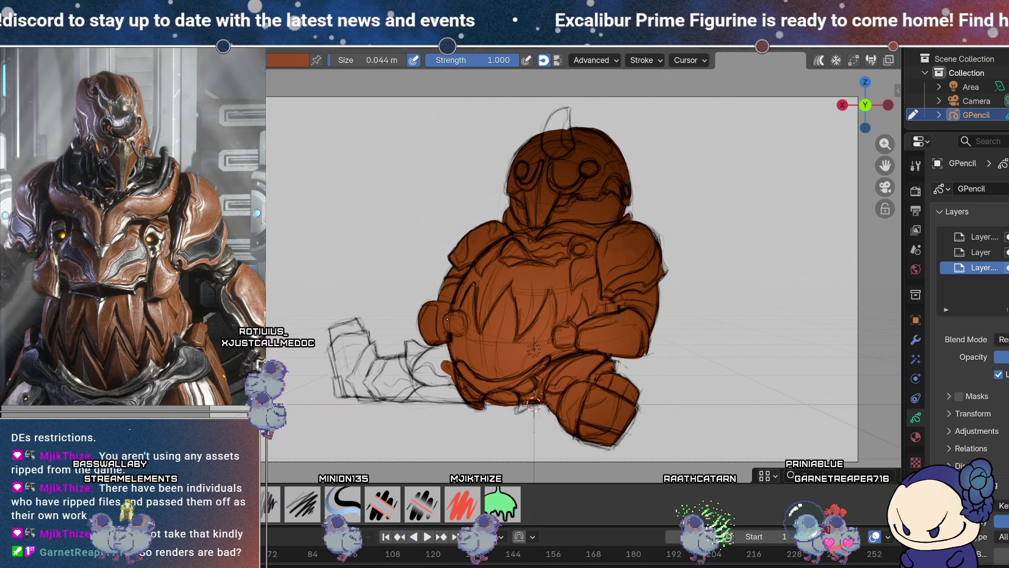
mouse_move(418, 365)
left_mouse_down()
mouse_move(410, 378)
mouse_move(421, 397)
mouse_move(470, 391)
left_mouse_up()
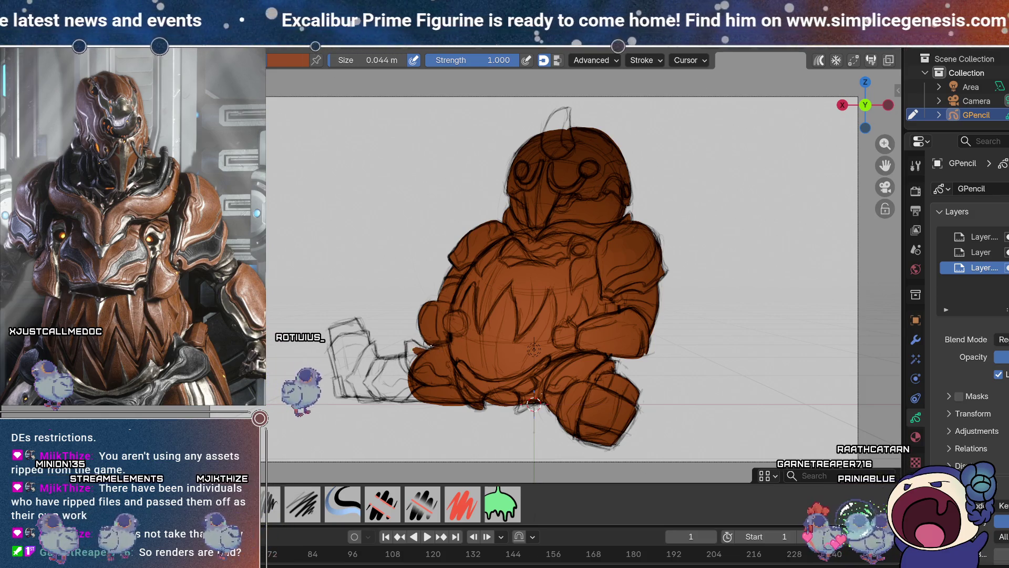
mouse_move(418, 347)
left_mouse_down()
mouse_move(409, 344)
mouse_move(411, 374)
left_mouse_up()
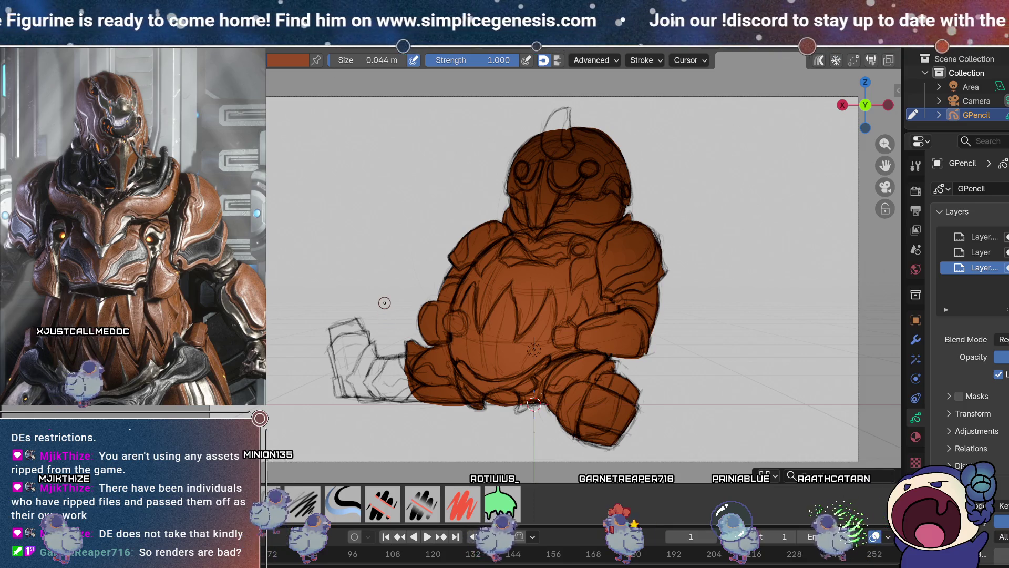
left_click_drag(405, 358, 359, 364)
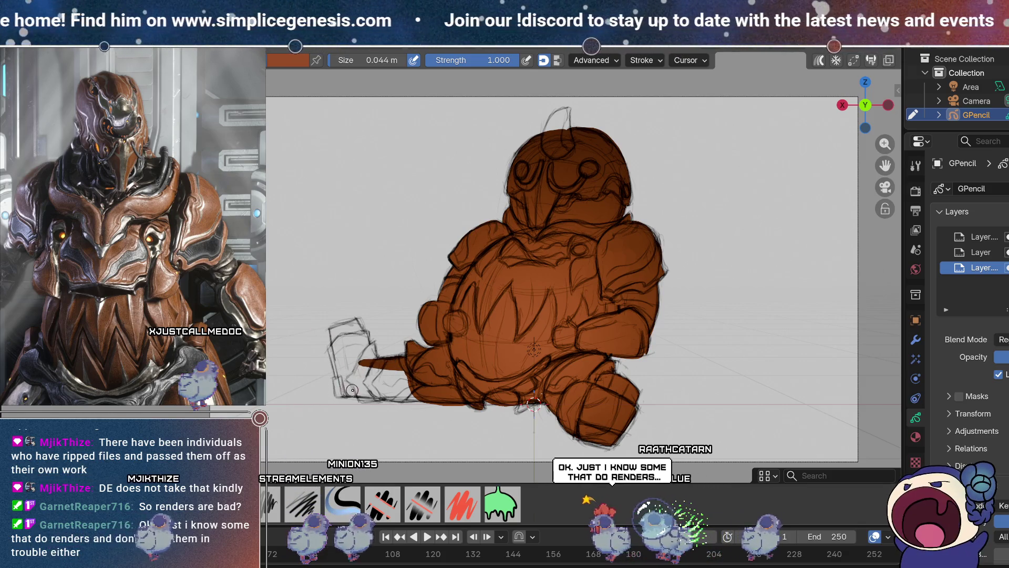
Paint the sketched boot's bottom and top orange-brown, then open the layer options list.
left_click_drag(413, 391, 345, 393)
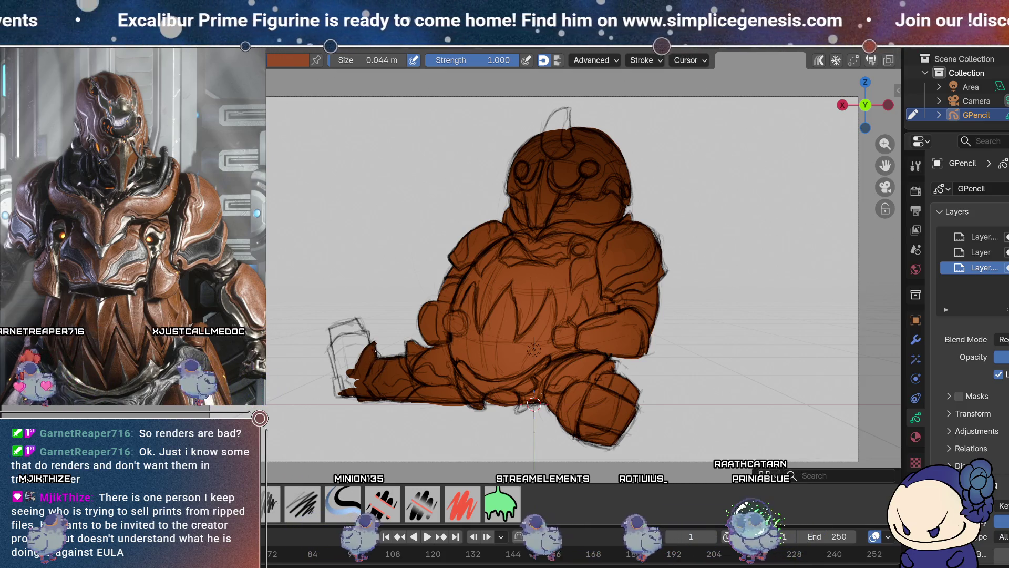
mouse_move(336, 340)
left_mouse_down()
mouse_move(367, 333)
mouse_move(340, 377)
left_mouse_up()
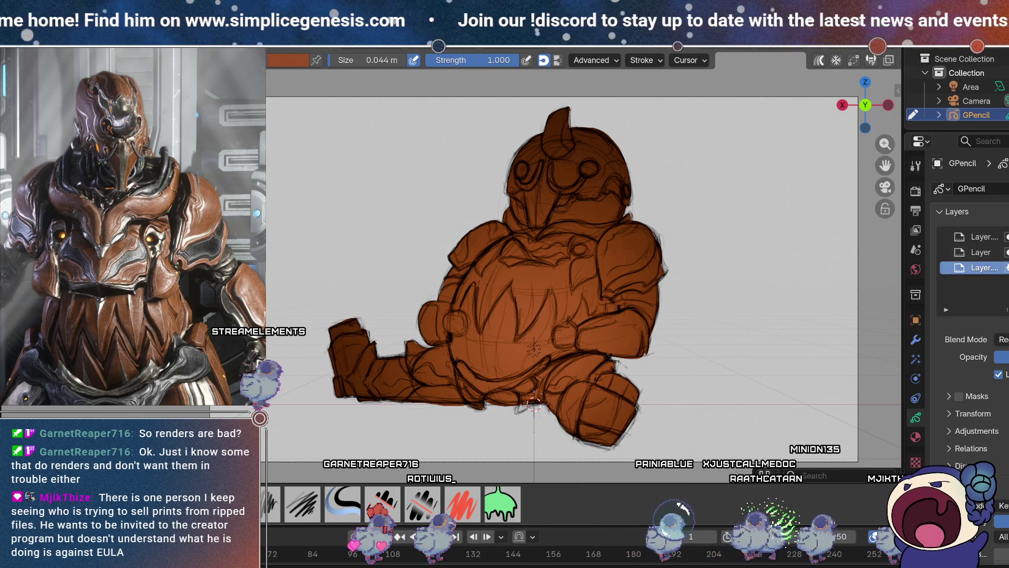
left_click(1004, 284)
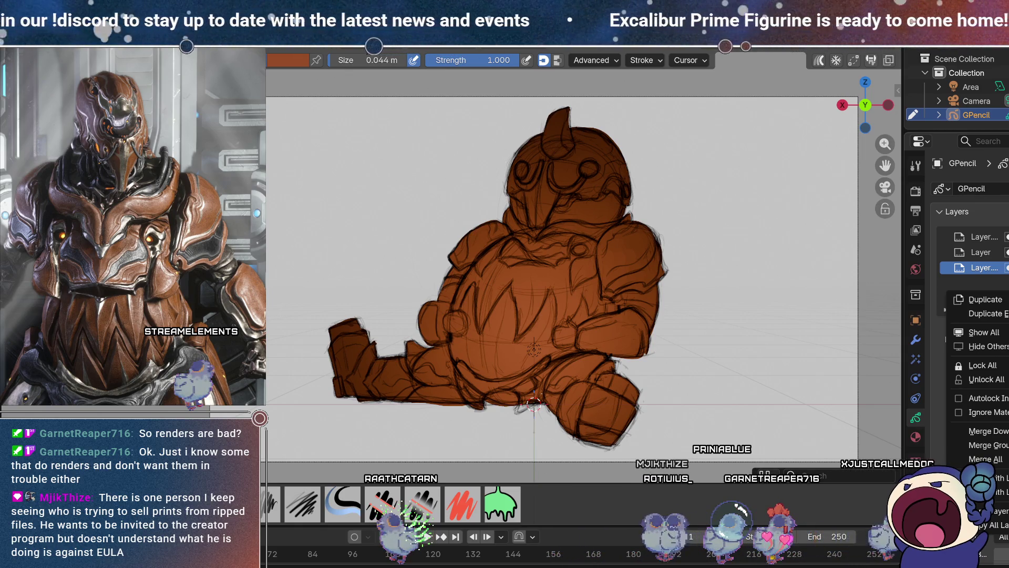
Enable Masks on the top layer, undo the test quill strokes, and expand its mask settings.
key("Escape")
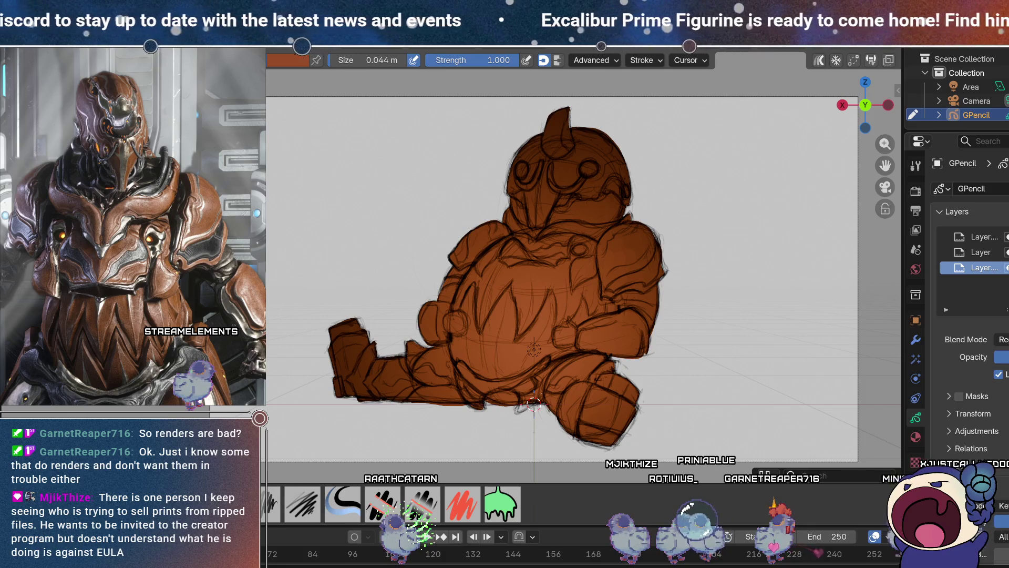
left_click(1005, 268)
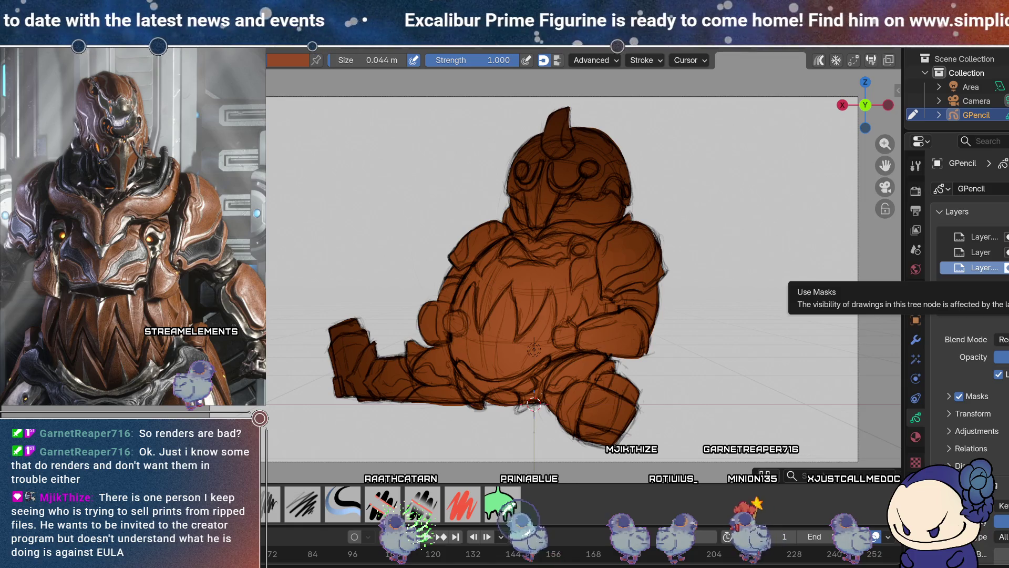
mouse_move(657, 242)
left_mouse_down()
mouse_move(669, 231)
mouse_move(663, 268)
left_mouse_up()
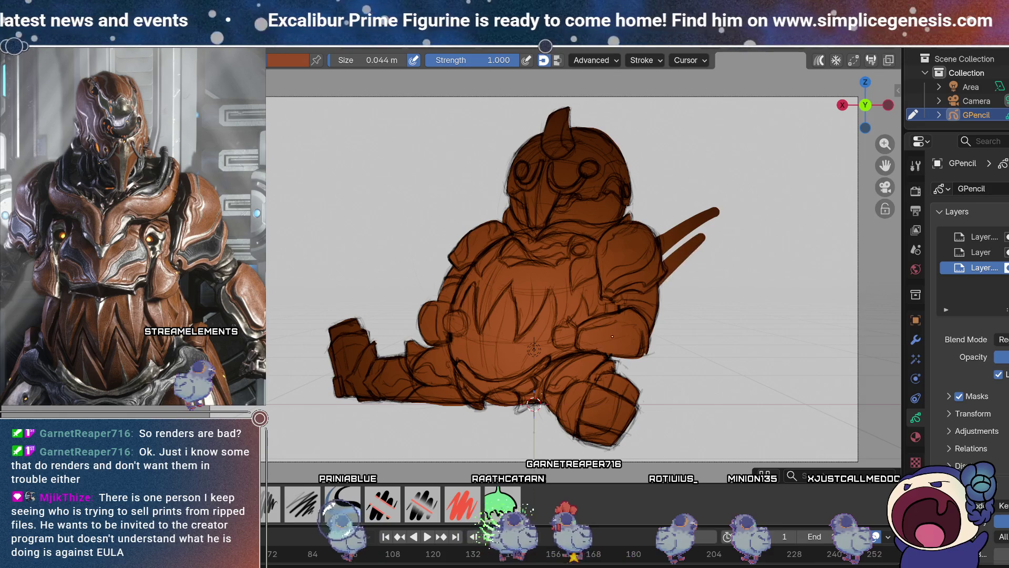
left_click_drag(732, 251, 661, 299)
key("ctrl+z")
key("ctrl+z")
key("ctrl+z")
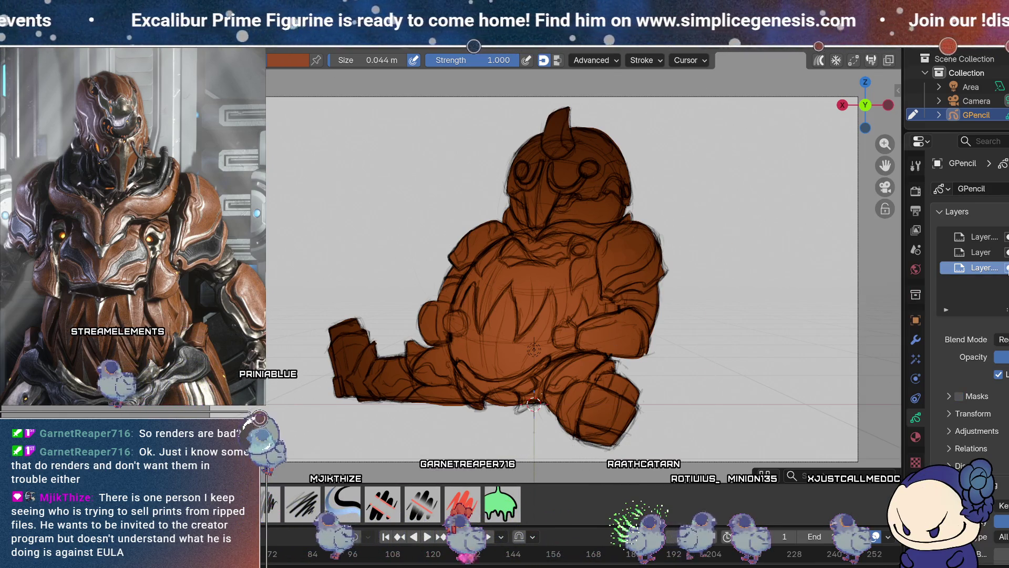
left_click(972, 391)
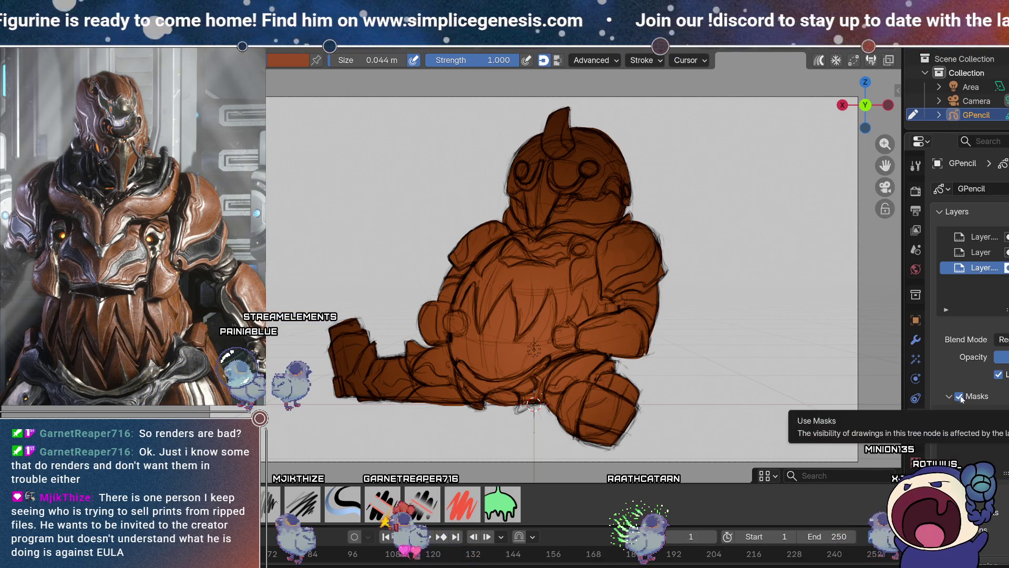
Rename the layer to 'color', add a new layer above it, and mask it with 'color'.
type("color")
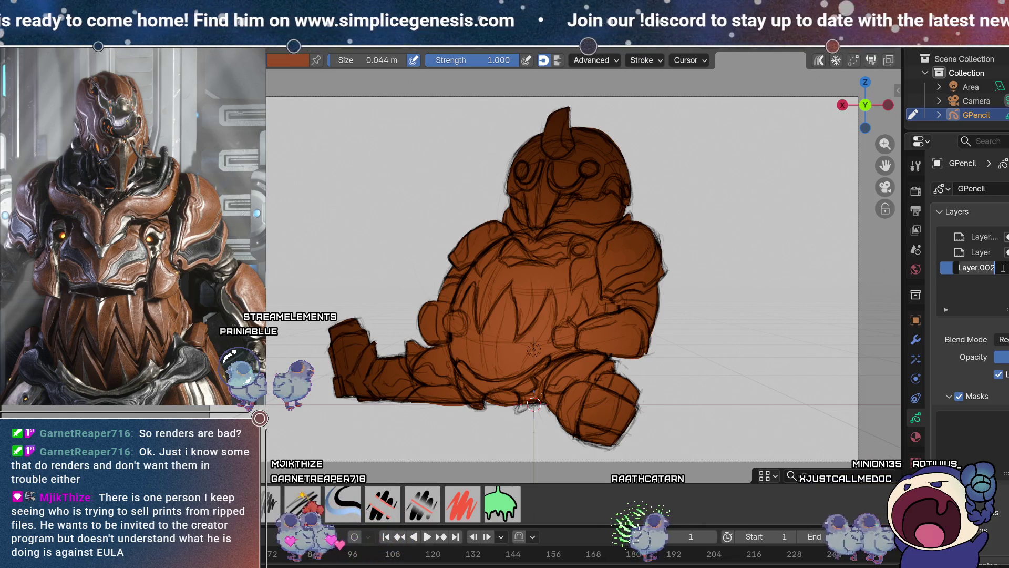
key("Return")
left_click(1007, 237)
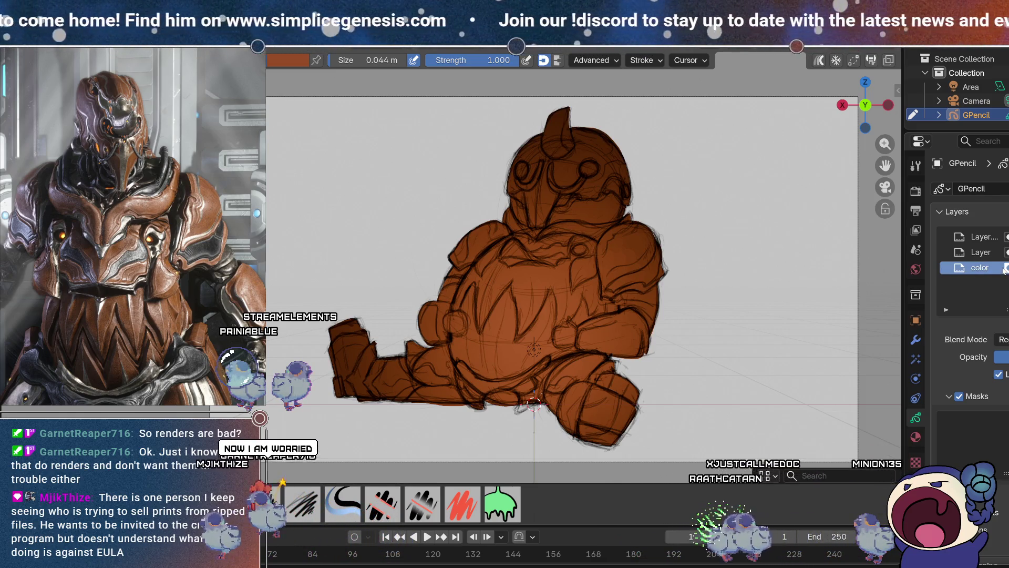
left_click(965, 396)
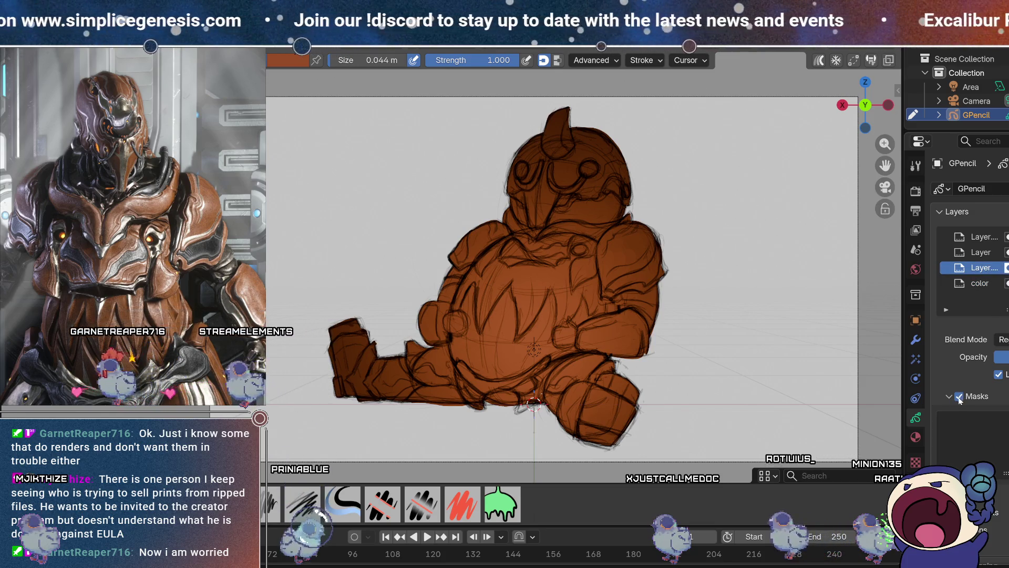
left_click(1005, 420)
left_click(991, 433)
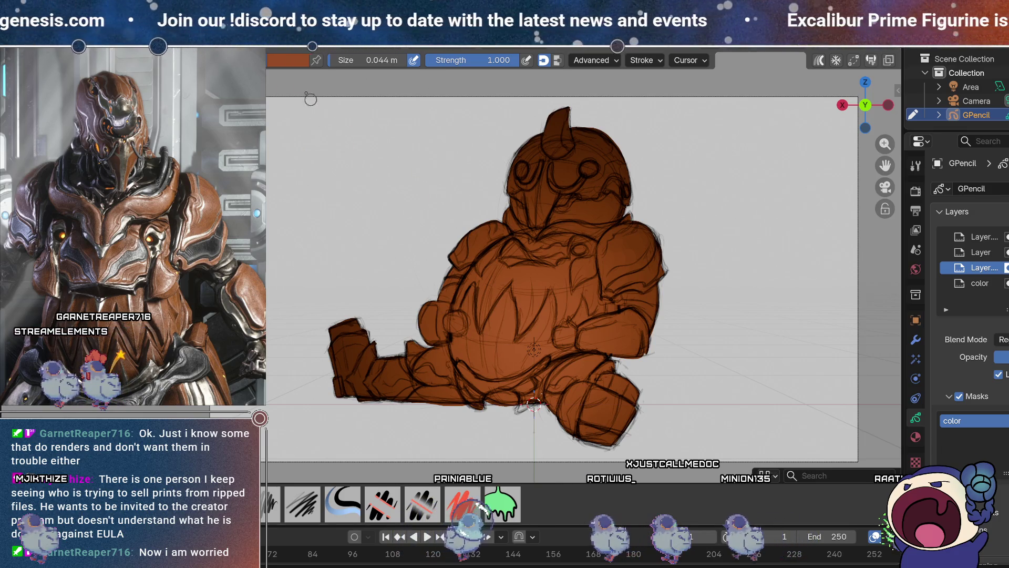
left_click(288, 60)
Pick a pale grey from the colour wheel and lower its value to a dark grey.
left_click(275, 124)
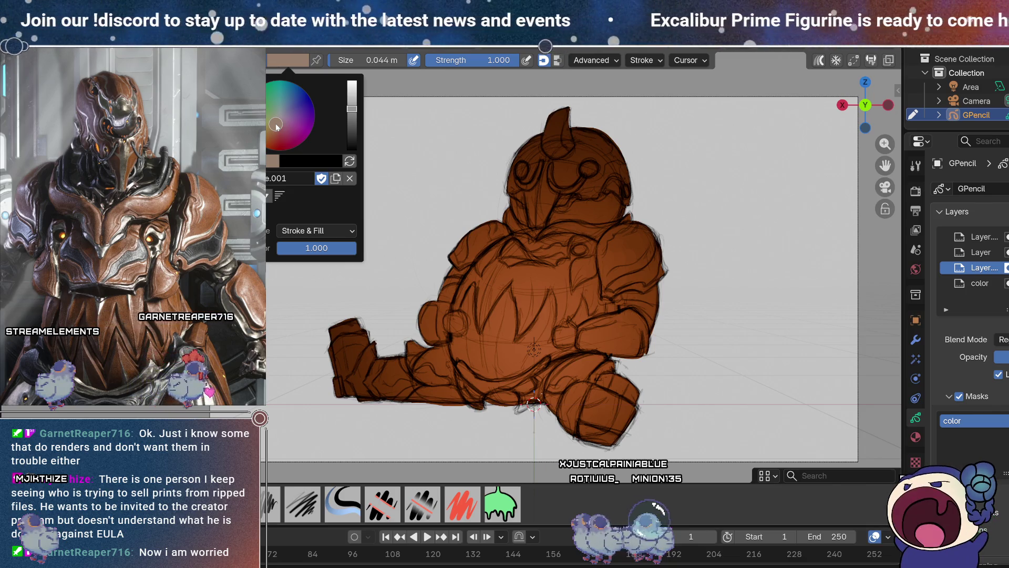
left_click(286, 123)
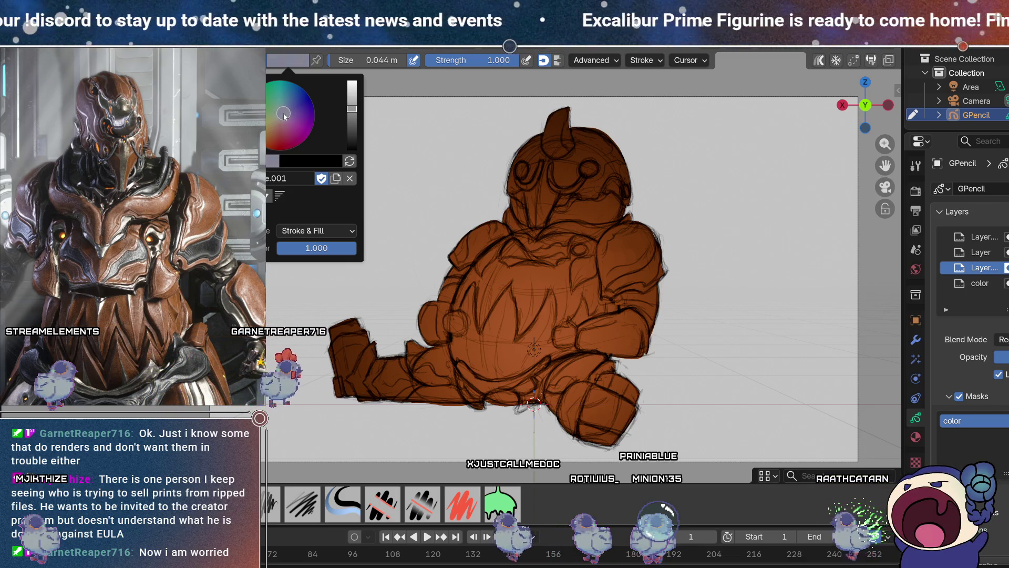
left_click(281, 115)
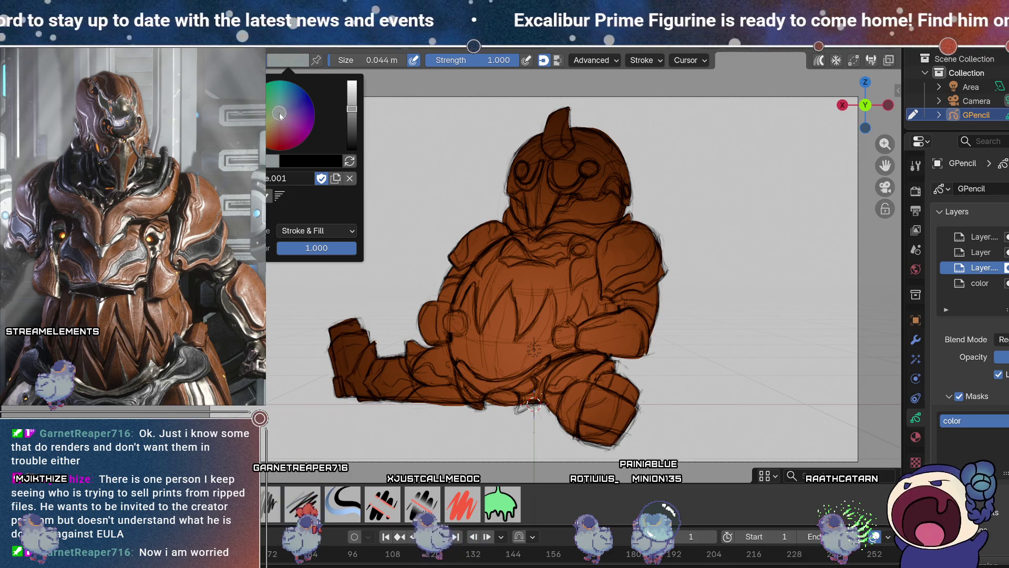
left_click_drag(357, 108, 354, 138)
left_click(289, 60)
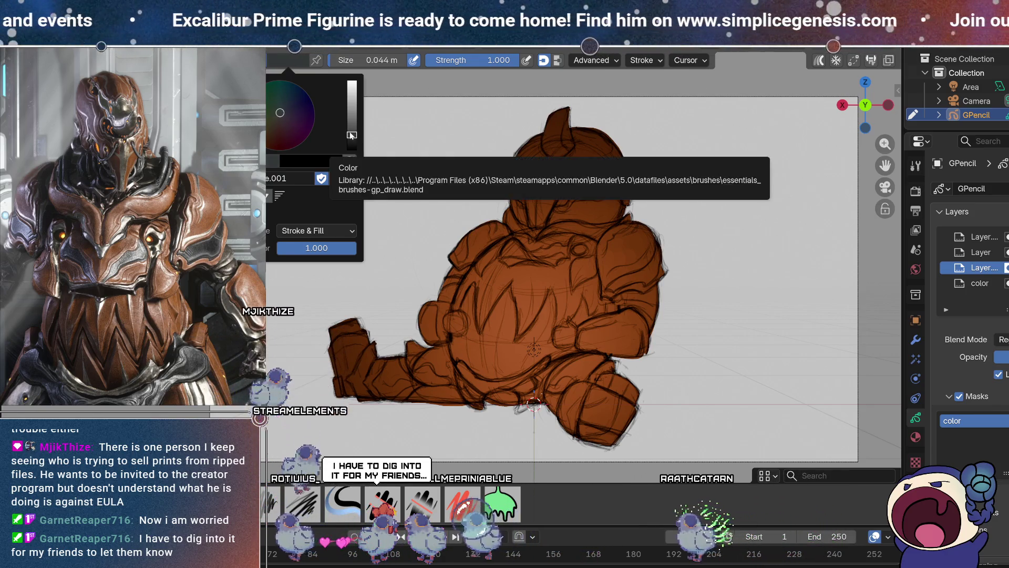
Undo a test stroke across the helmet and shrink the brush to 0.035 m.
mouse_move(514, 192)
left_mouse_down()
mouse_move(594, 210)
mouse_move(659, 281)
left_mouse_up()
key("ctrl+z")
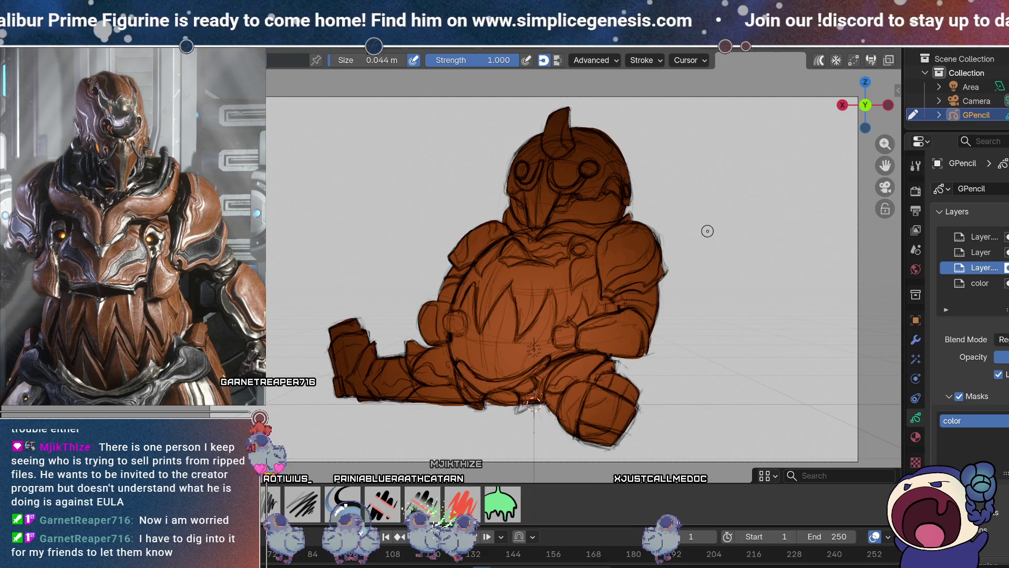
key("bracketleft")
key("bracketleft")
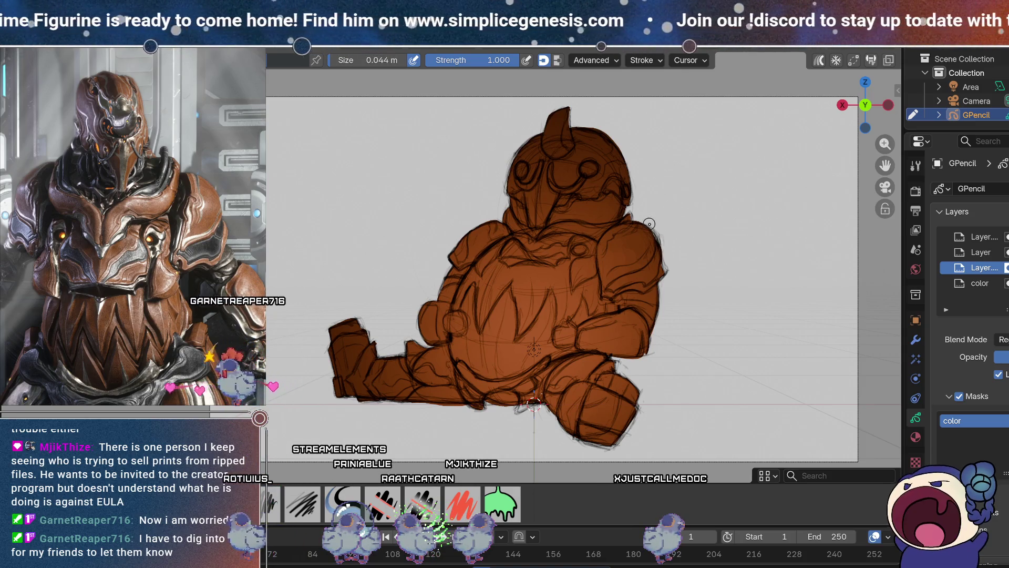
Shrink the brush to 0.032 m and paint the helmet horn dark grey, tracing its inner edge.
key("bracketleft")
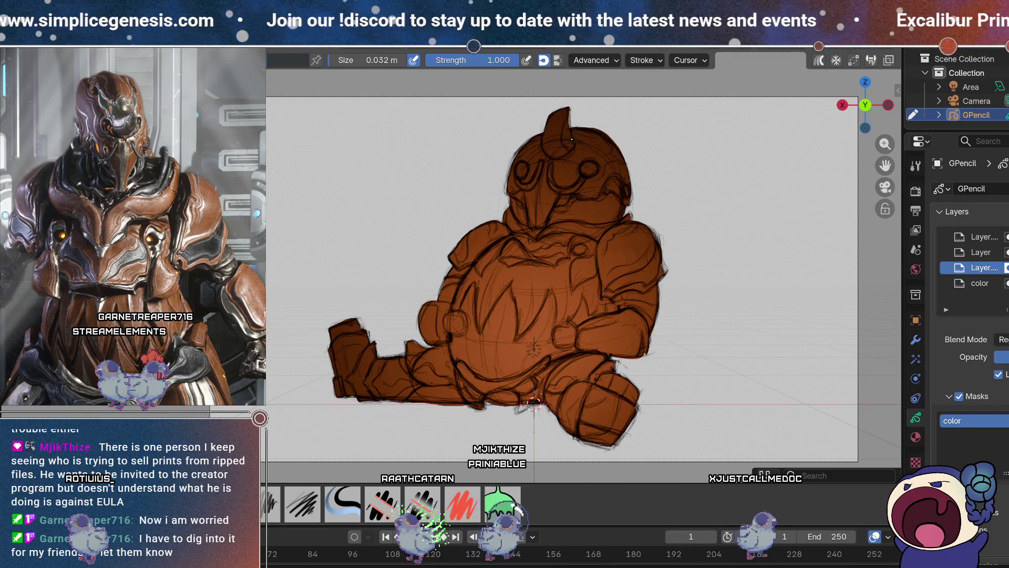
mouse_move(570, 129)
left_mouse_down()
mouse_move(573, 145)
mouse_move(553, 156)
left_mouse_up()
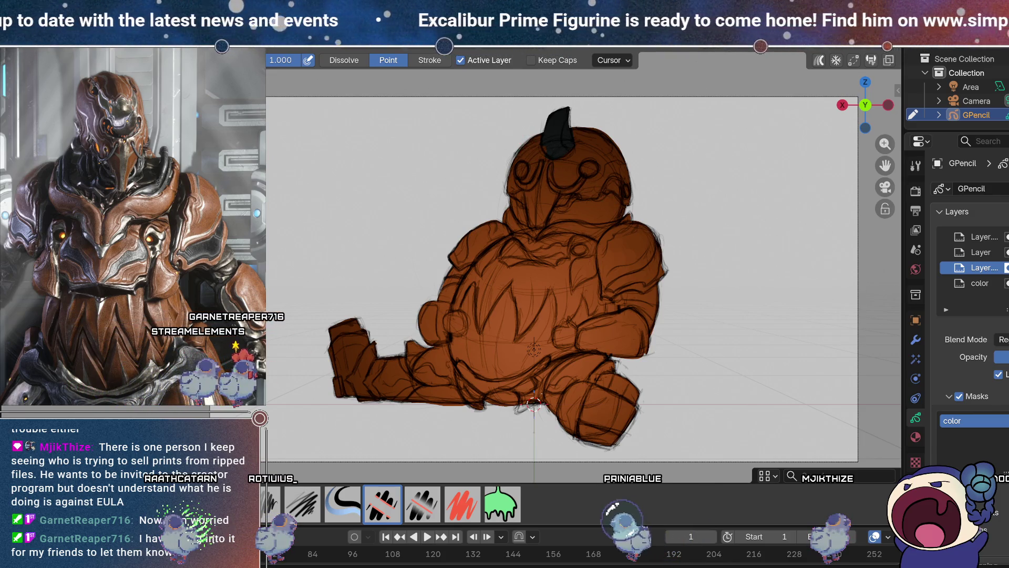
key("d")
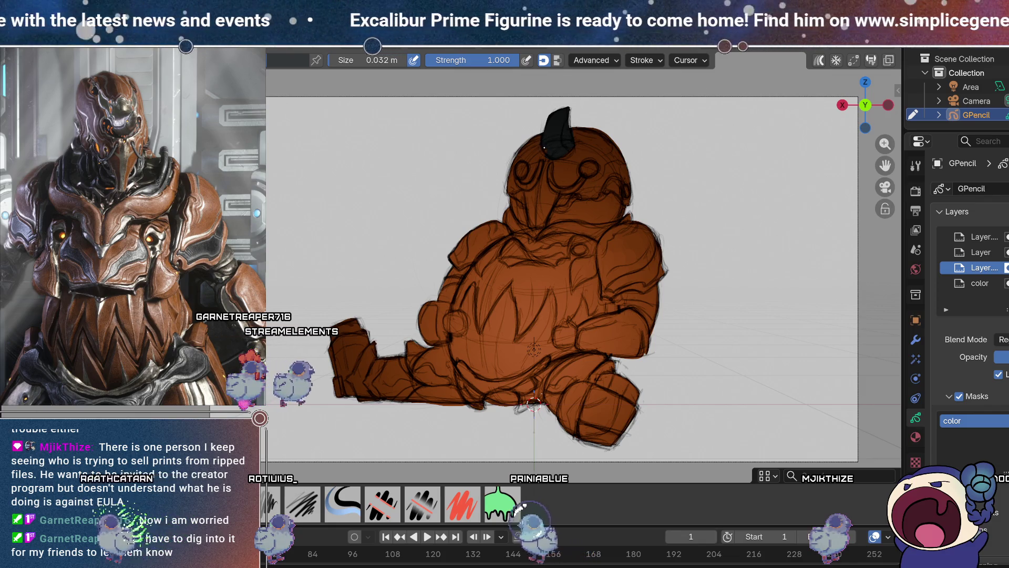
left_click_drag(556, 146, 572, 150)
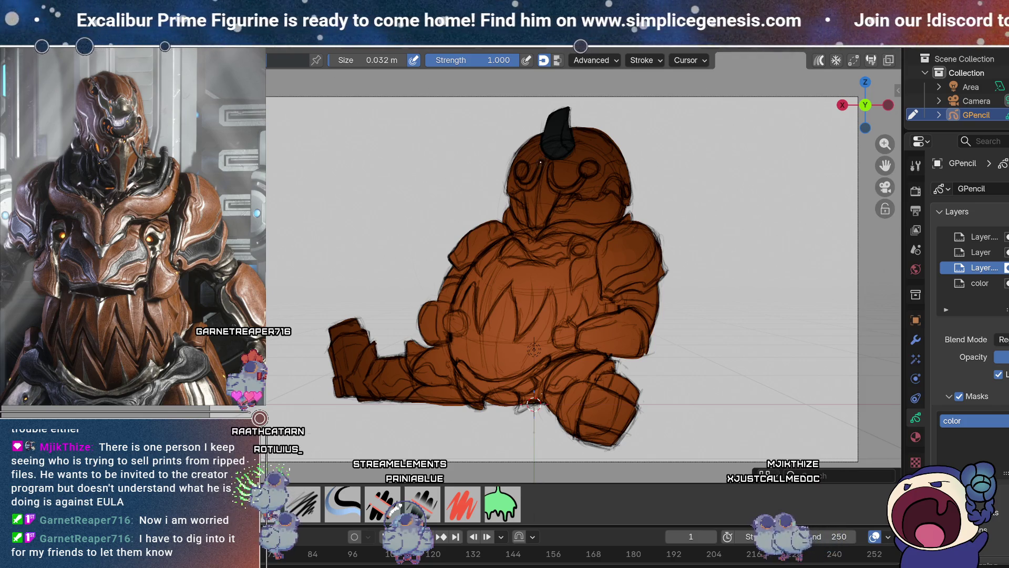
Add dark grey strokes on the helmet faceplate and along the left shoulder edge.
mouse_move(541, 160)
left_mouse_down()
mouse_move(521, 185)
mouse_move(552, 164)
left_mouse_up()
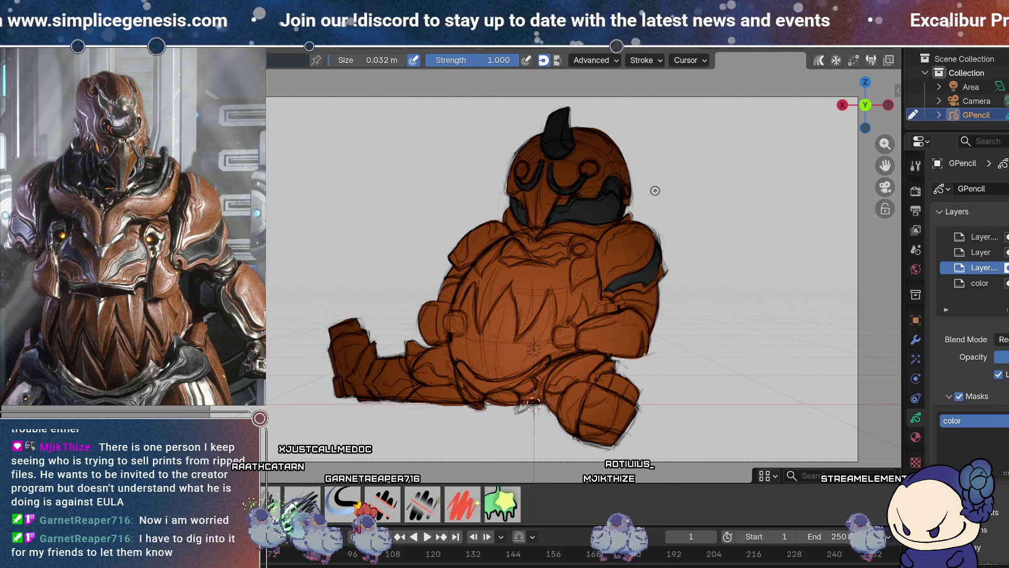
mouse_move(453, 250)
left_mouse_down()
mouse_move(461, 260)
mouse_move(465, 245)
left_mouse_up()
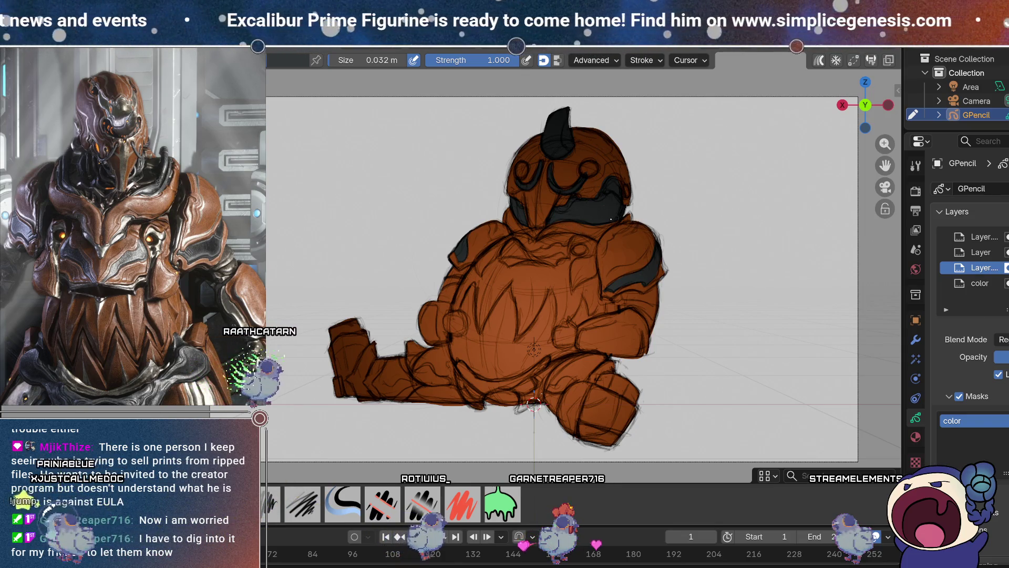
Draw a dark grey curved panel across the upper chest.
mouse_move(567, 258)
left_mouse_down()
mouse_move(501, 256)
mouse_move(562, 260)
left_mouse_up()
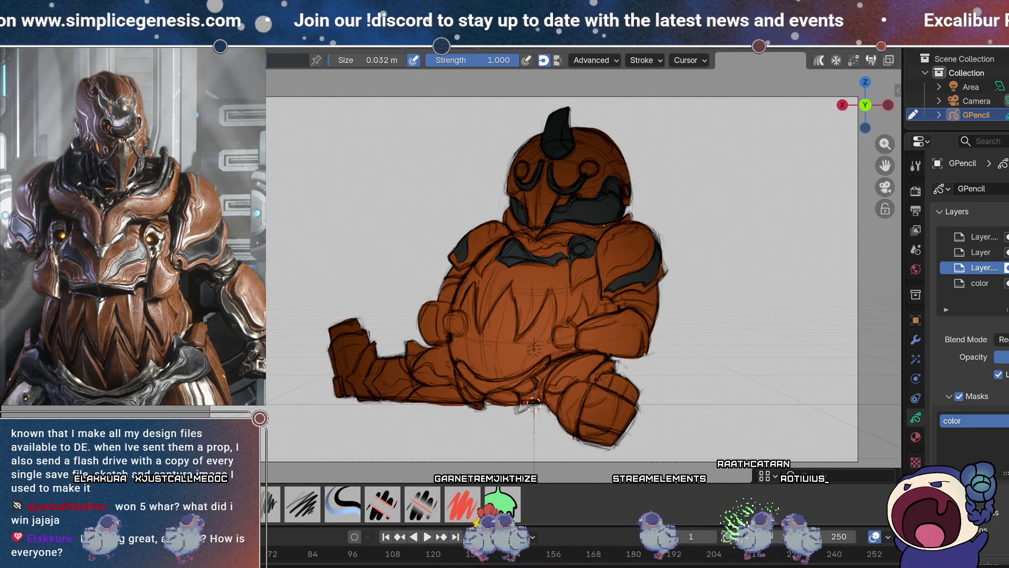
Nudge the view, then paint a dark ring on the chest and an armor mark on the right arm.
mouse_move(603, 225)
middle_mouse_down("shift")
mouse_move(590, 235)
mouse_move(599, 246)
middle_mouse_up("shift")
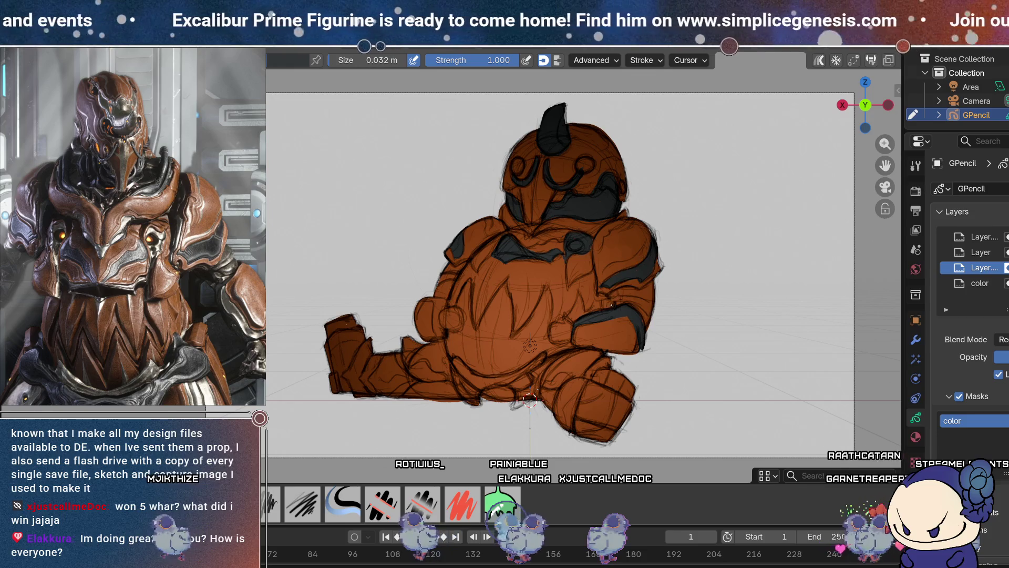
left_click_drag(571, 239, 576, 247)
left_click_drag(615, 294, 633, 292)
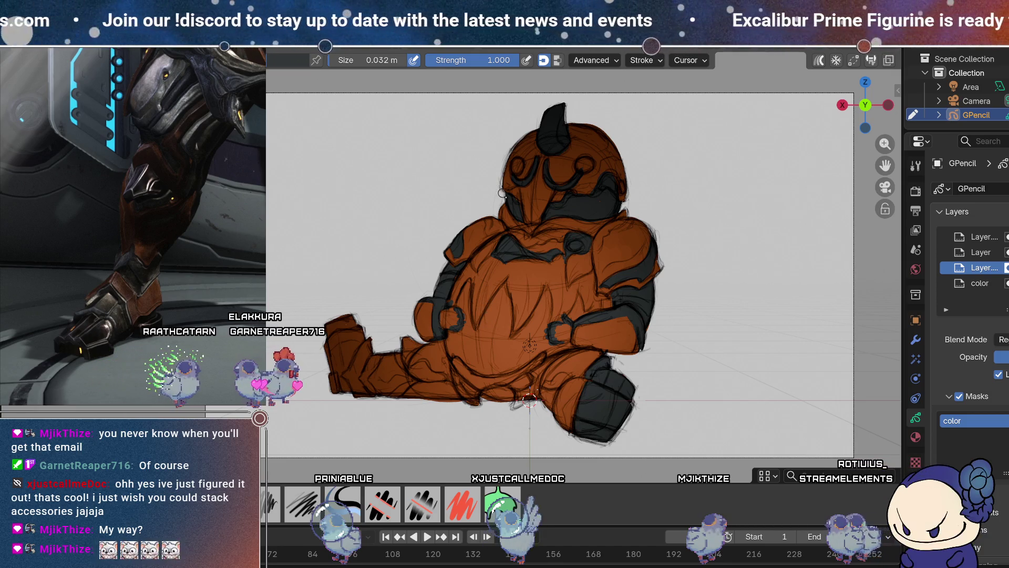
Draw a short dark stroke on the knee and a curved dark line along the belt.
left_click_drag(567, 384, 546, 386)
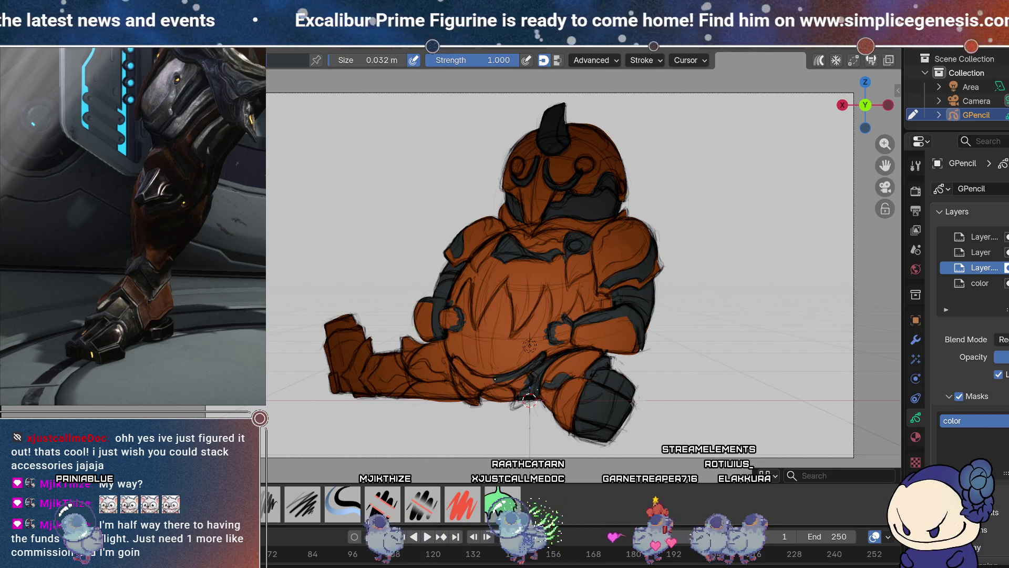
left_click_drag(525, 381, 452, 359)
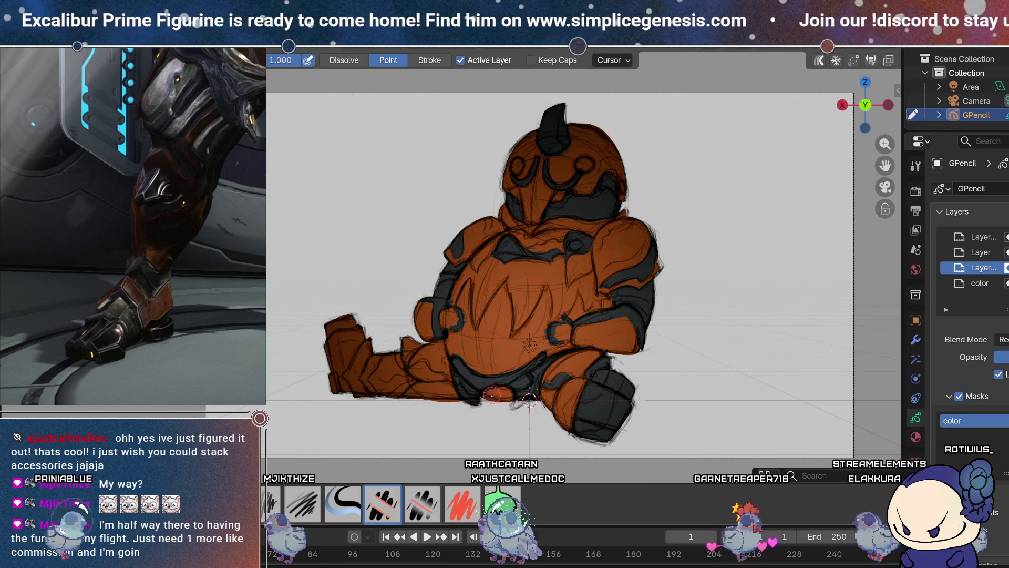
Erase stray dark lines on the lower band, then resume drawing dark armor across the figure.
left_click_drag(469, 392, 504, 395)
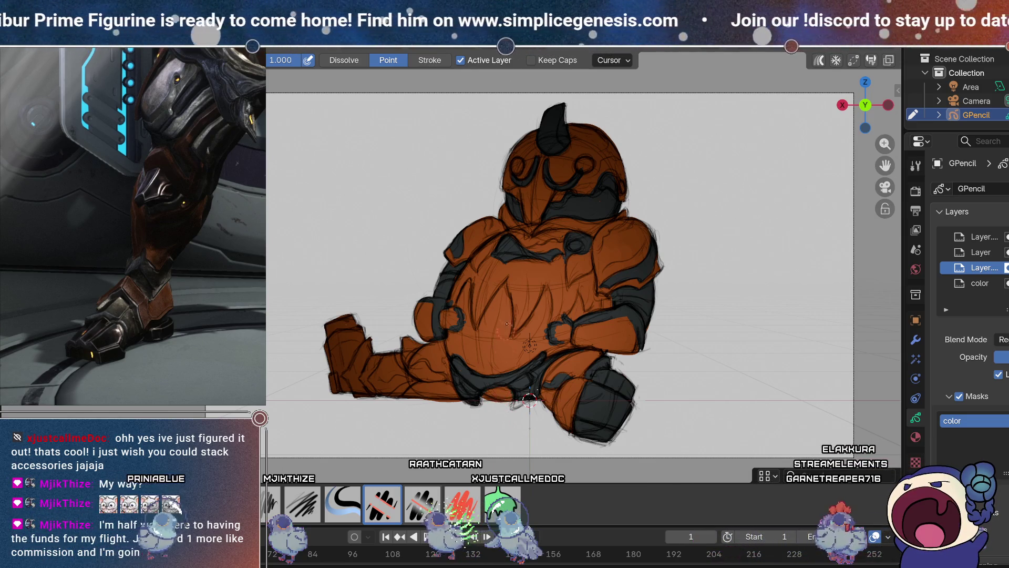
key("d")
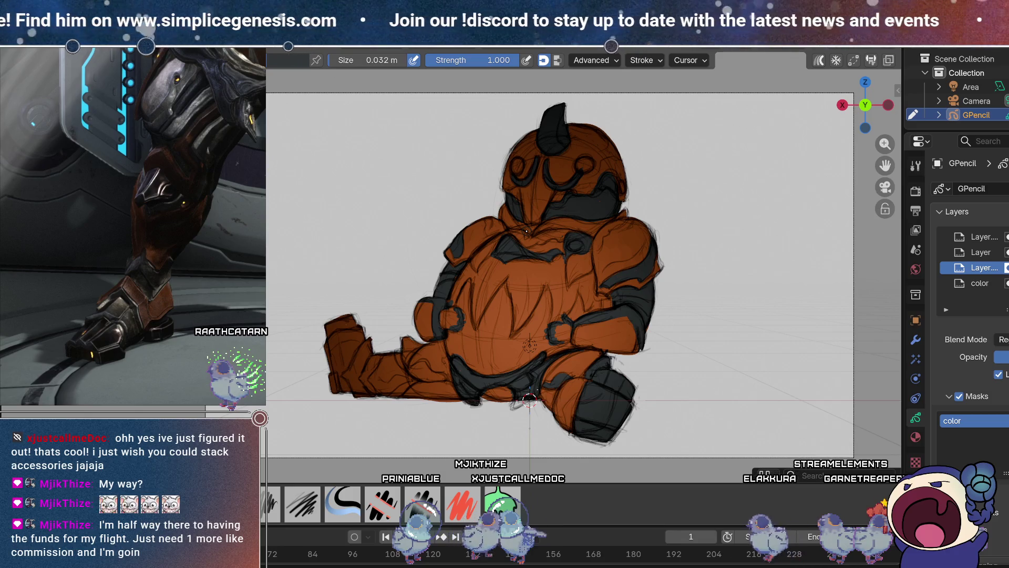
middle_click_drag(605, 273, 672, 268, "shift")
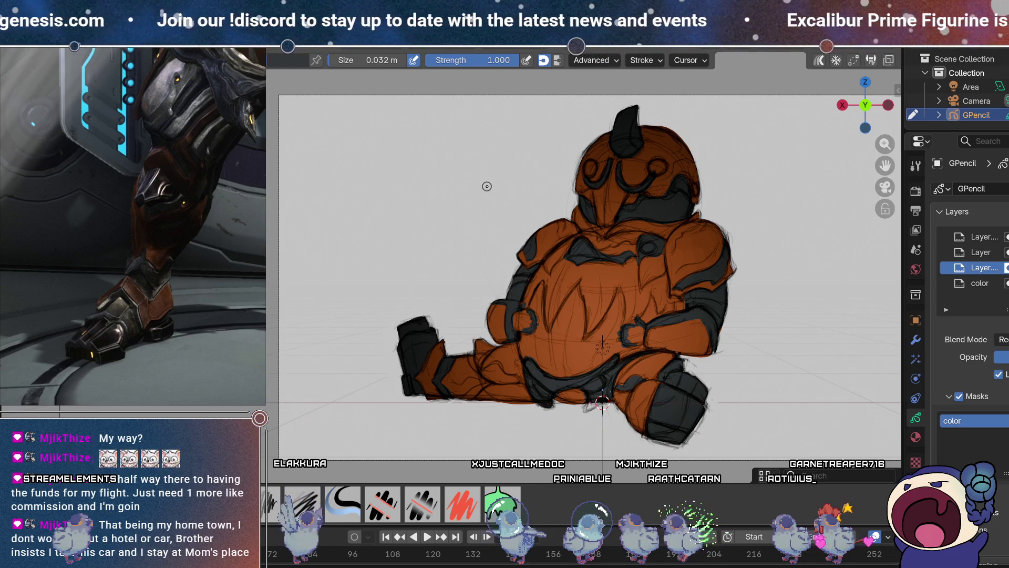
middle_click_drag(611, 177, 549, 181, "shift")
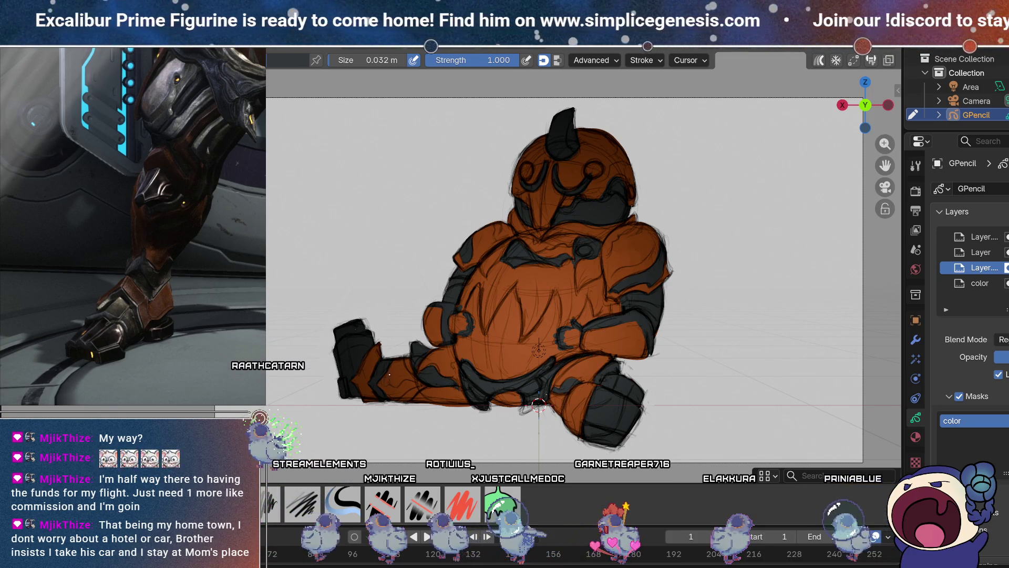
mouse_move(485, 318)
middle_mouse_down("shift")
mouse_move(441, 312)
mouse_move(439, 300)
middle_mouse_up("shift")
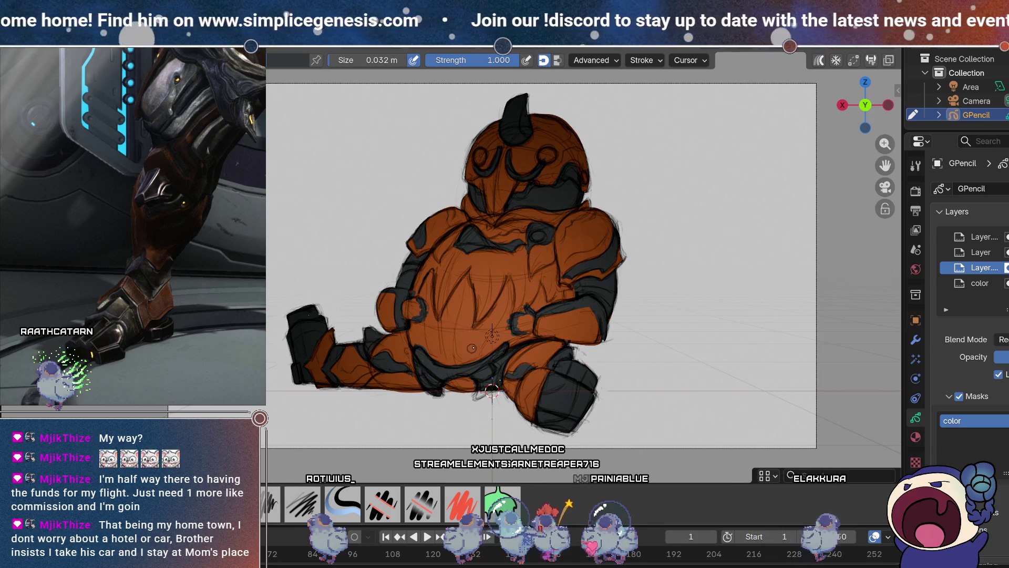
middle_click_drag(506, 335, 485, 343, "shift")
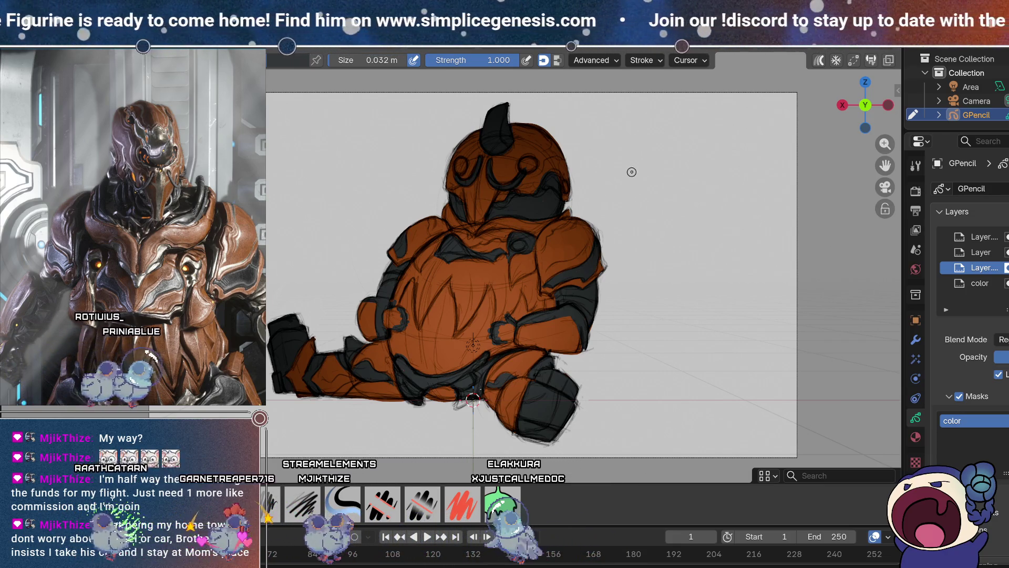
mouse_move(624, 172)
middle_mouse_down("shift")
mouse_move(649, 163)
mouse_move(640, 174)
middle_mouse_up("shift")
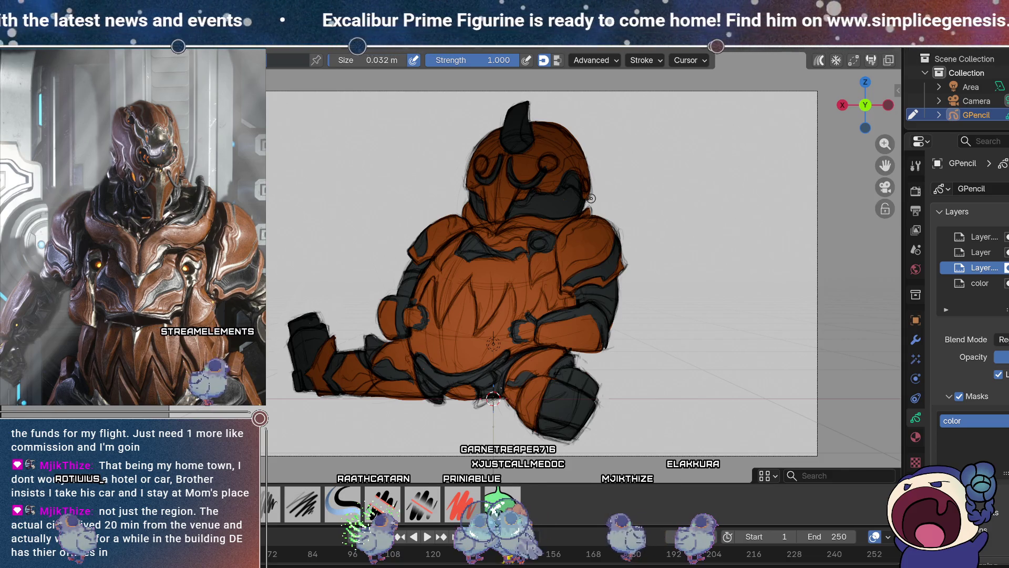
Reposition the view on the torso and shrink the brush from 0.032 m to 0.019 m.
middle_click_drag(649, 183, 653, 167, "shift")
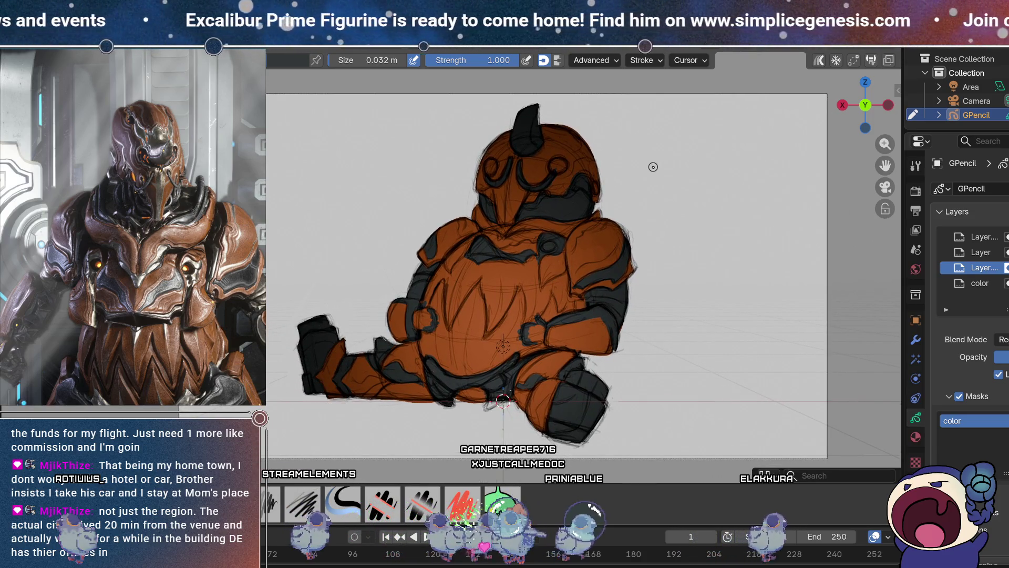
mouse_move(646, 214)
middle_mouse_down("shift")
mouse_move(639, 161)
mouse_move(661, 187)
mouse_move(649, 192)
middle_mouse_up("shift")
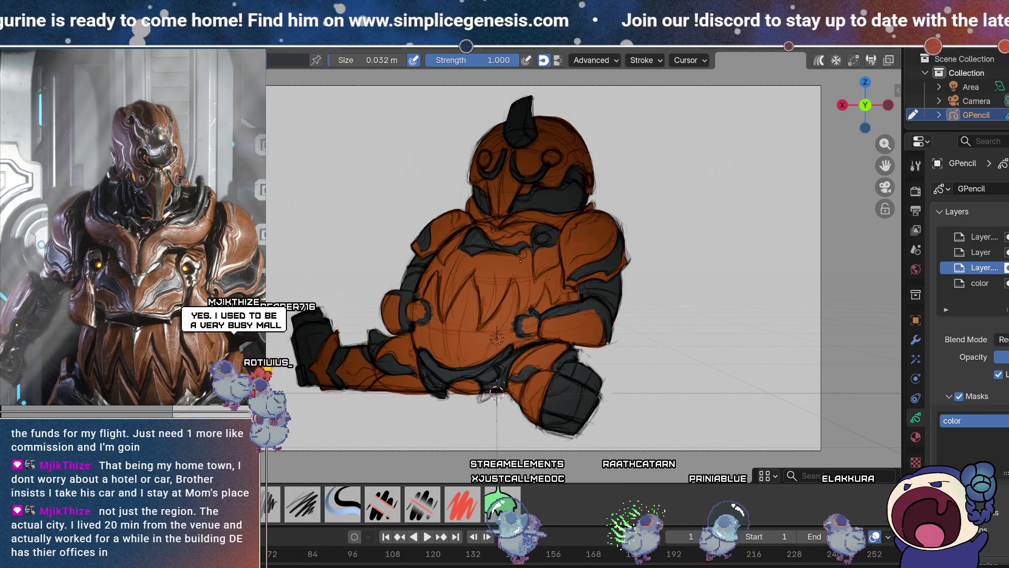
key("bracketleft")
key("bracketleft")
key("bracketleft")
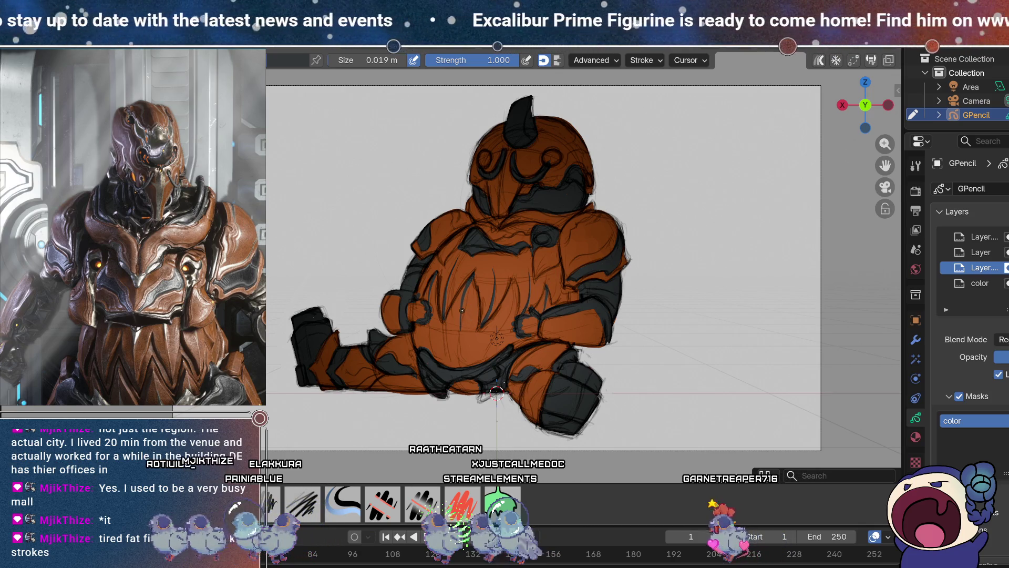
Adjust the view of the chest and re-frame the whole drawing.
mouse_move(567, 233)
middle_mouse_down("shift")
mouse_move(594, 196)
mouse_move(596, 171)
middle_mouse_up("shift")
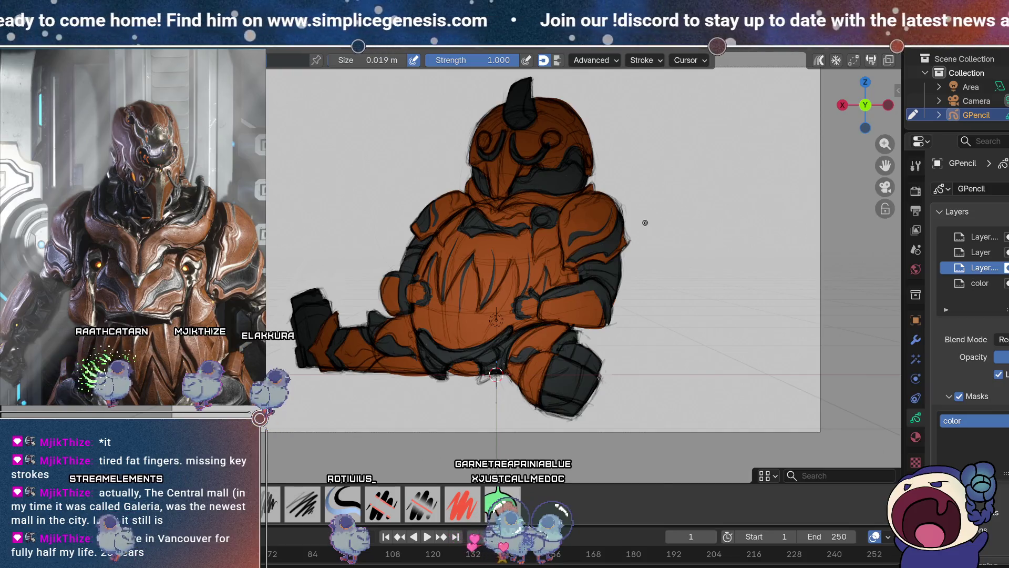
key("Home")
Shift the view slightly to bring the helmet, arms and legs into position for striping.
middle_click_drag(743, 228, 736, 223, "shift")
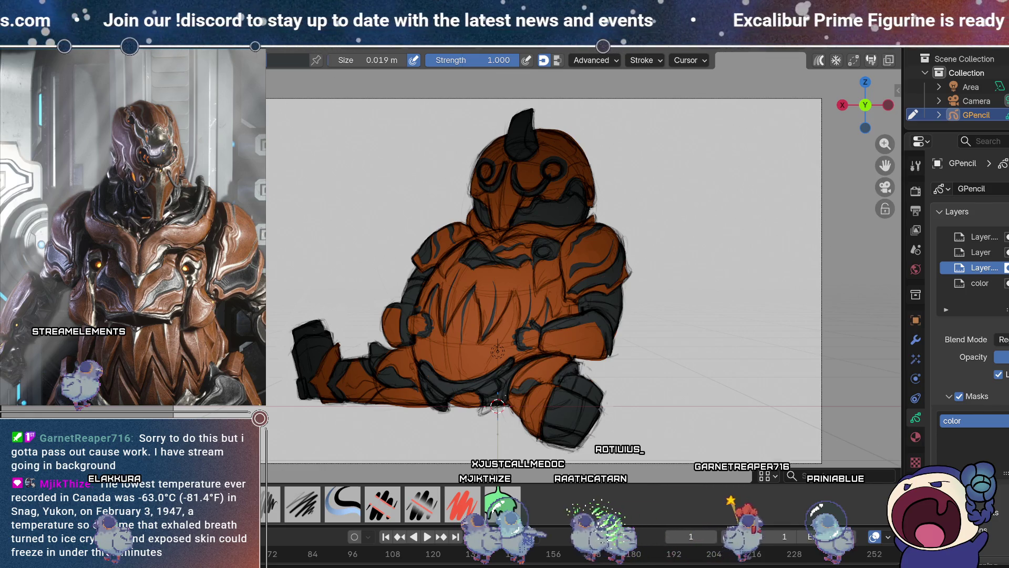
Switch to the 0.3 m, 0.400-strength brush and give it a light orange colour.
key("shift+space")
left_click(288, 62)
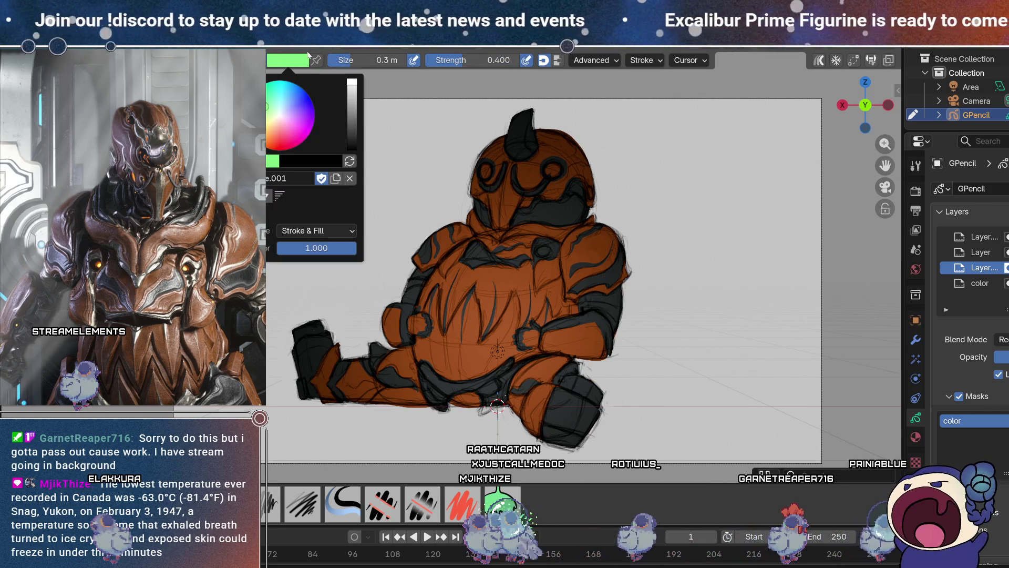
left_click(270, 131)
left_click_drag(269, 133, 275, 123)
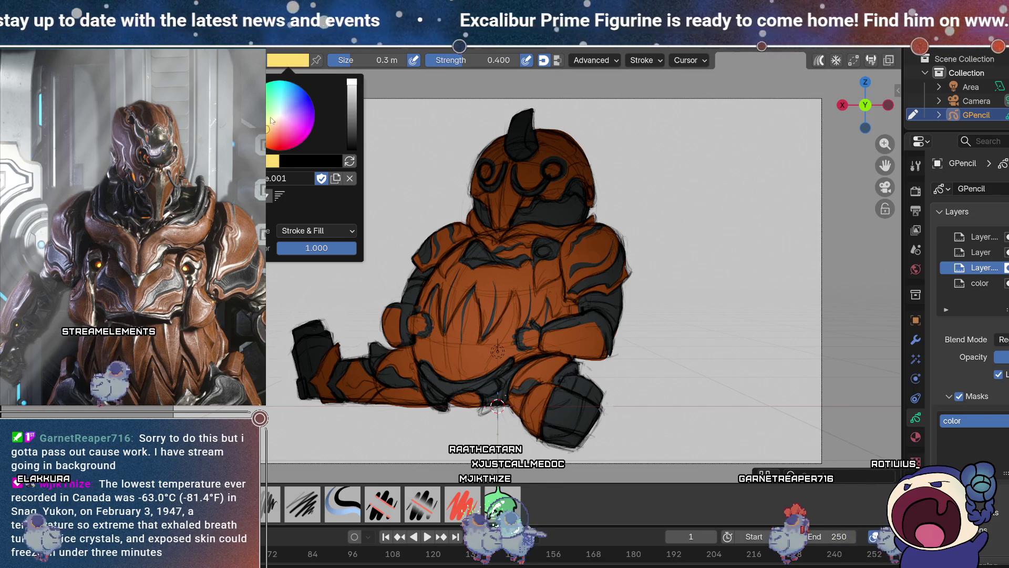
left_click(270, 133)
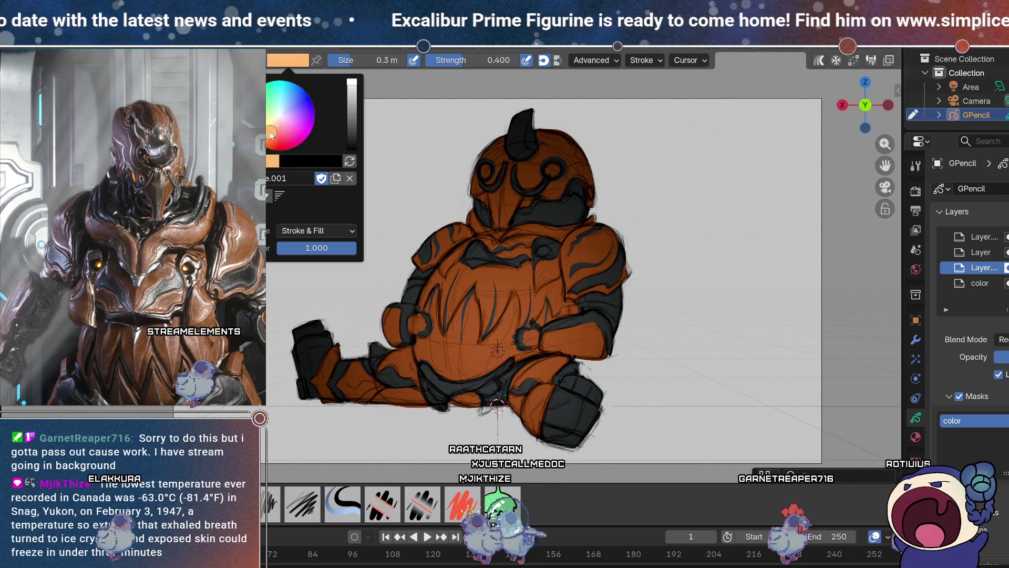
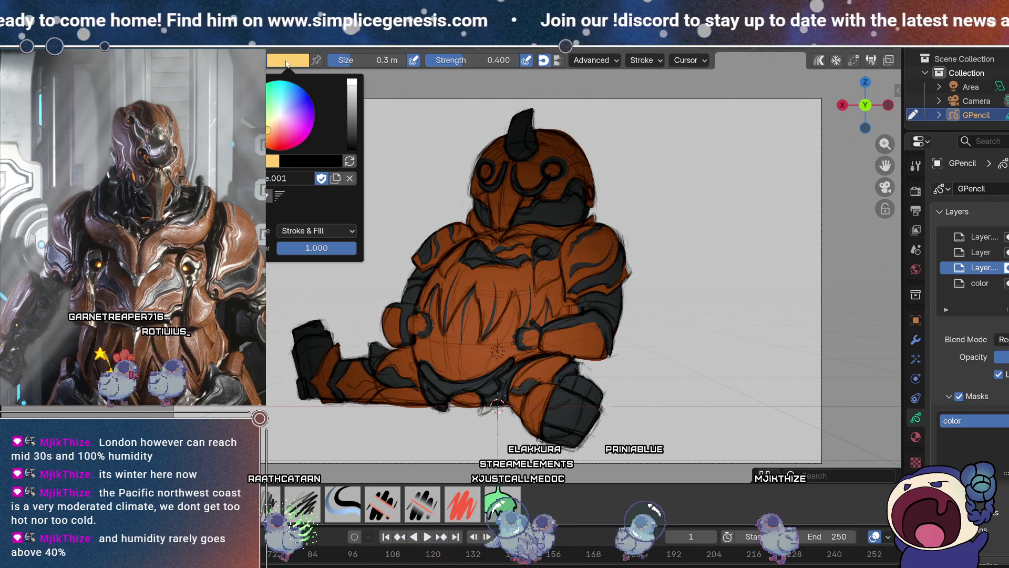
Darken the Grease Pencil drawing colour to a saturated orange in the colour picker.
left_click(353, 88)
left_click(268, 133)
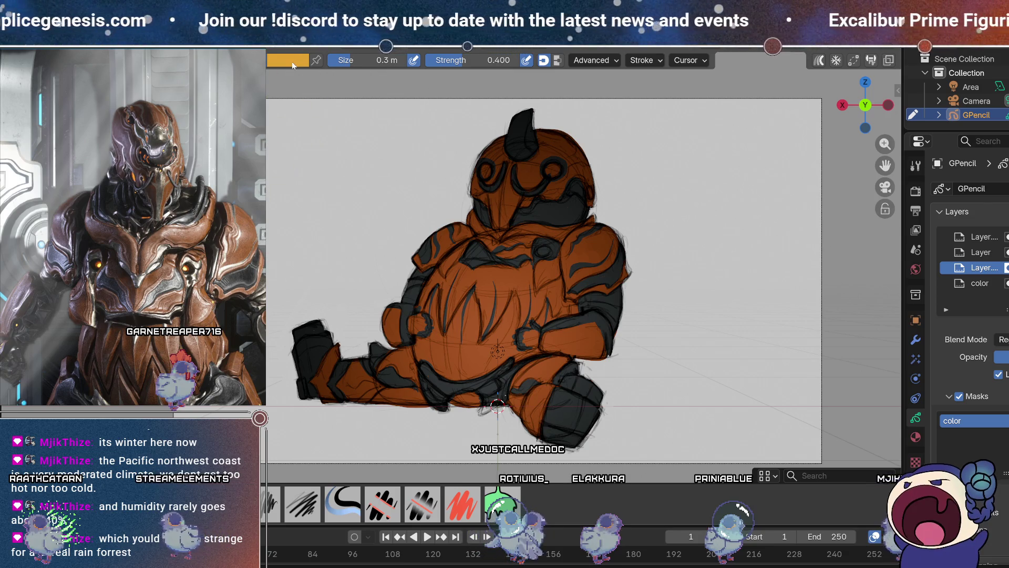
left_click(292, 62)
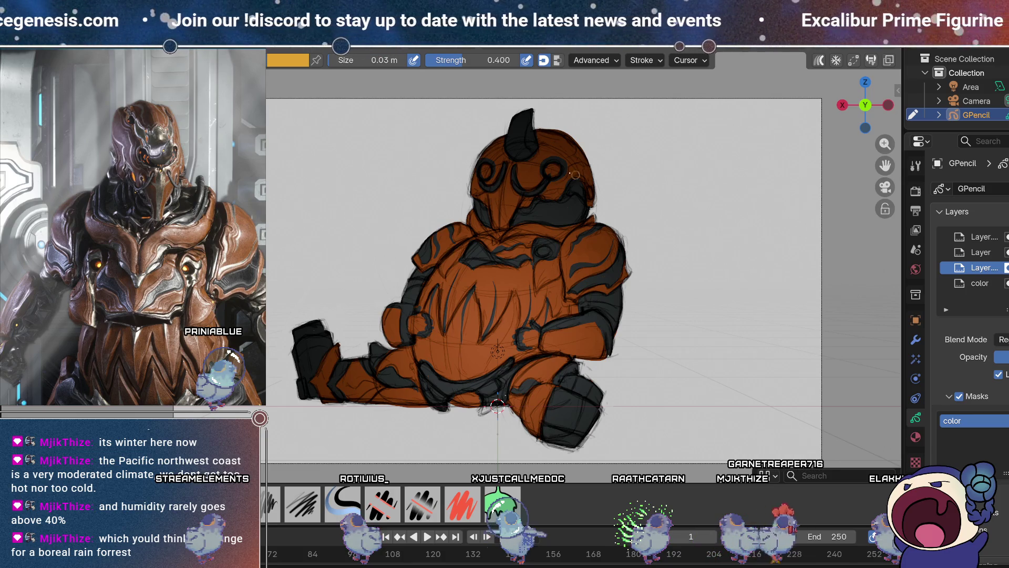
Paint yellow-orange eyes in both helmet sockets, then return to frame 1 and orbit out of camera view.
left_click_drag(554, 167, 549, 172)
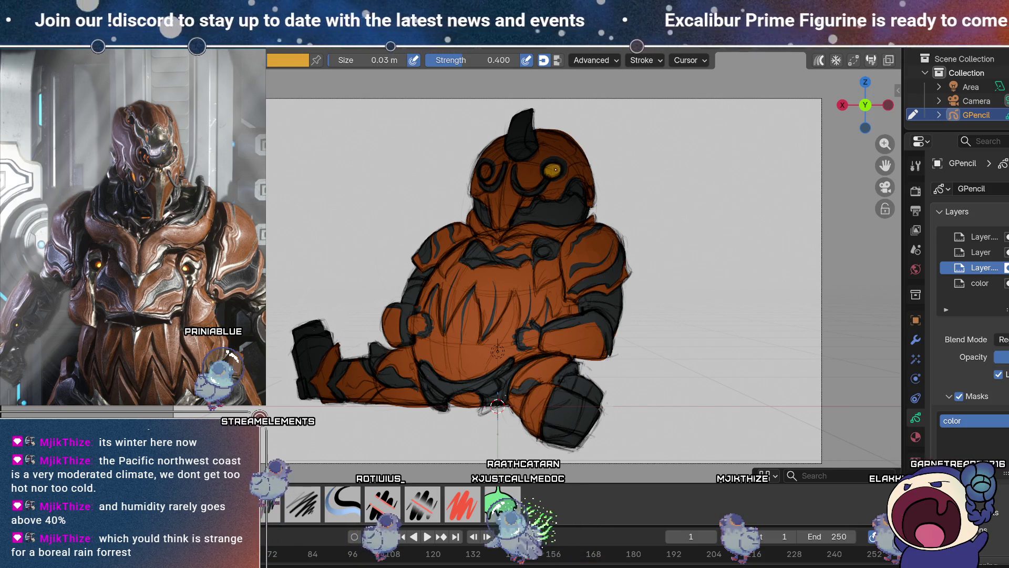
left_click_drag(484, 168, 488, 172)
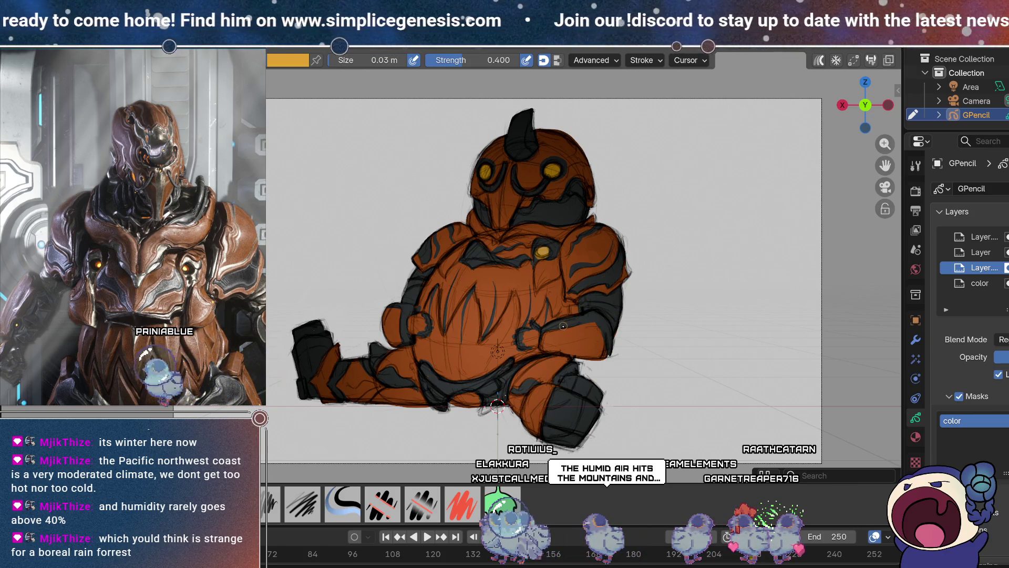
key("space")
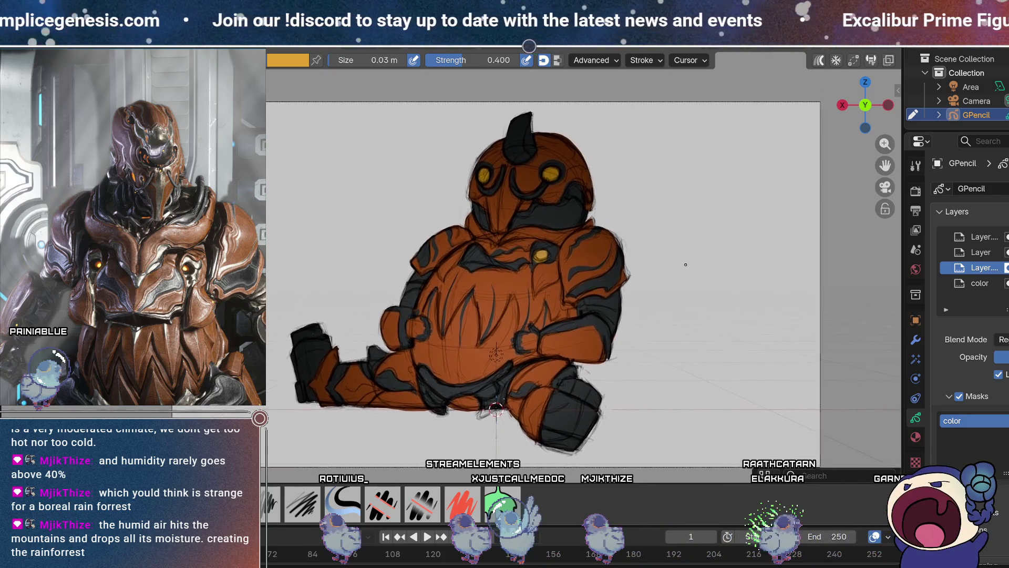
mouse_move(686, 263)
middle_mouse_down()
mouse_move(561, 331)
mouse_move(541, 320)
mouse_move(578, 310)
mouse_move(591, 286)
mouse_move(580, 353)
middle_mouse_up()
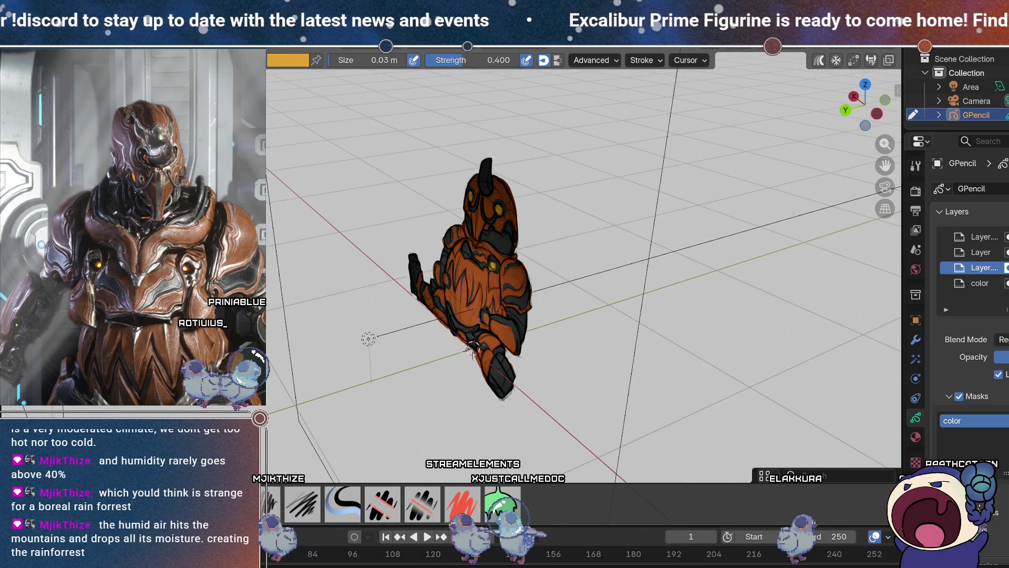
In Object Mode, move the area light straight up along Z above the figure.
key("ctrl+Tab")
left_click(378, 334)
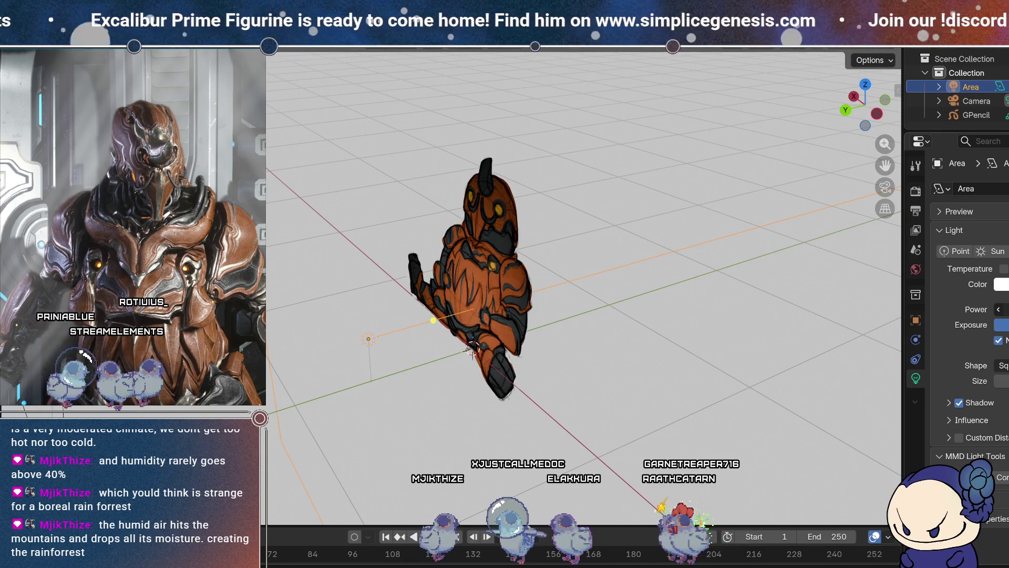
mouse_move(684, 368)
middle_mouse_down()
mouse_move(852, 340)
mouse_move(828, 320)
mouse_move(787, 363)
mouse_move(801, 379)
middle_mouse_up()
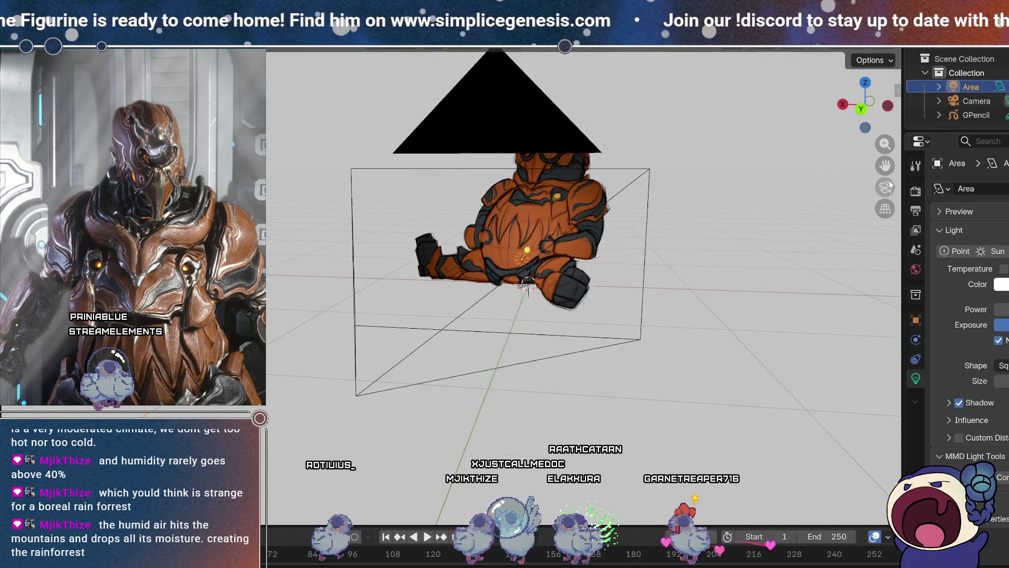
left_click(887, 187)
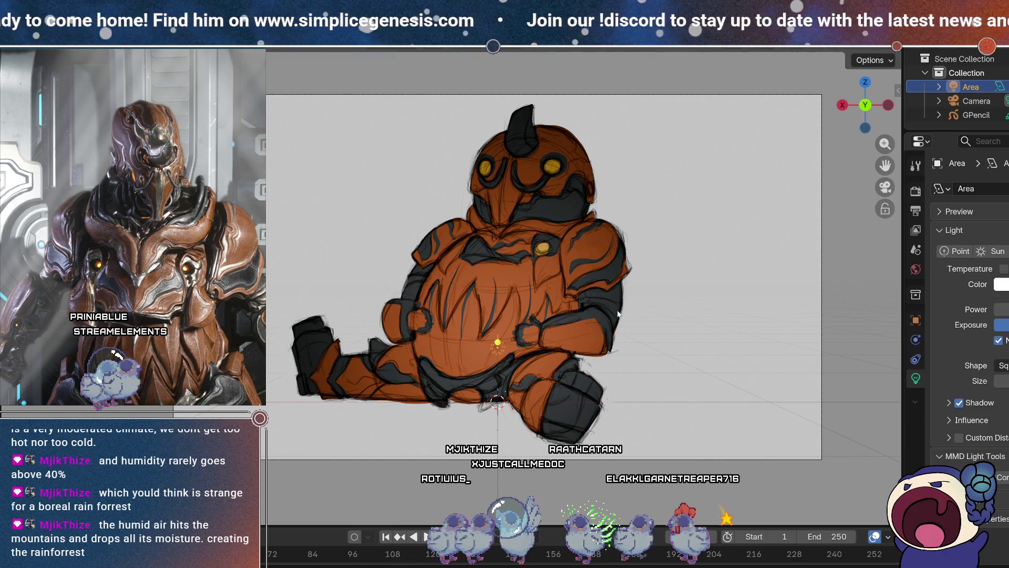
key("g")
key("z")
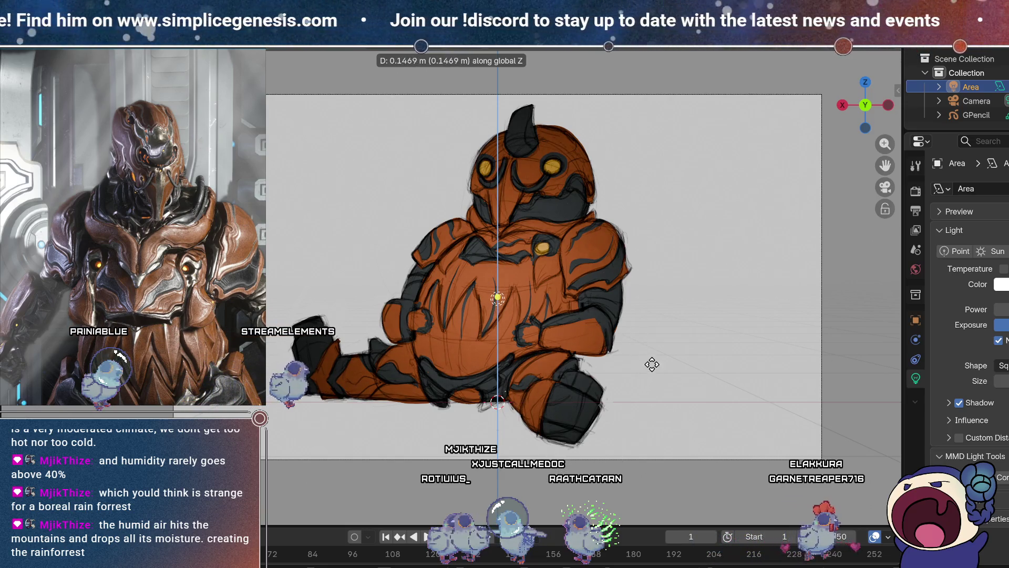
left_click(506, 287)
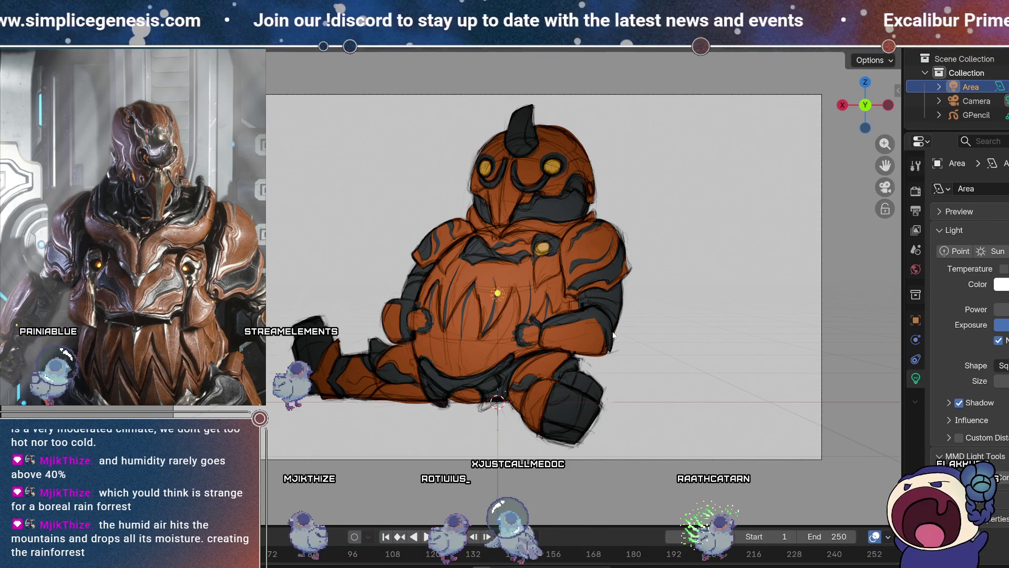
scroll(488, 258, "down", 3)
scroll(486, 240, "up", 3)
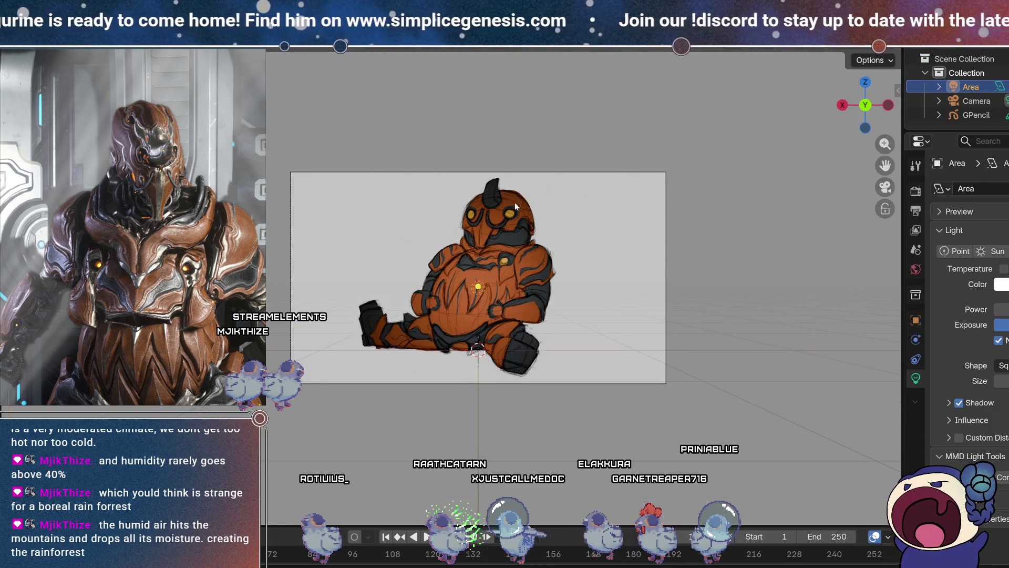
Switch the viewport to dark shading and select the drawn figure, orbiting around it.
middle_click_drag(515, 203, 554, 230)
scroll(423, 200, "down", 4)
mouse_move(423, 199)
middle_mouse_down()
mouse_move(526, 235)
mouse_move(610, 212)
middle_mouse_up()
key("z")
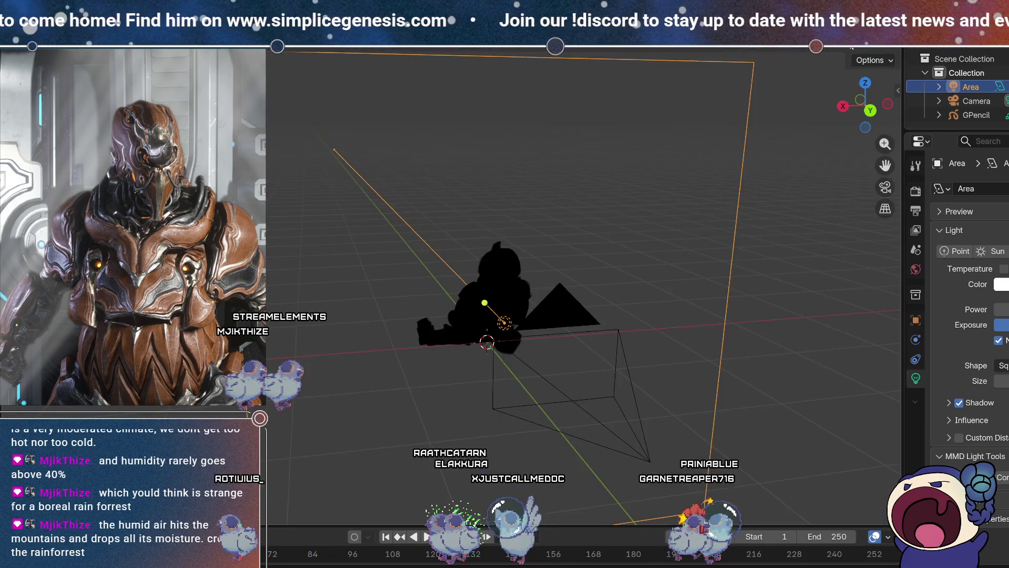
mouse_move(709, 234)
middle_mouse_down()
mouse_move(609, 214)
mouse_move(767, 318)
middle_mouse_up()
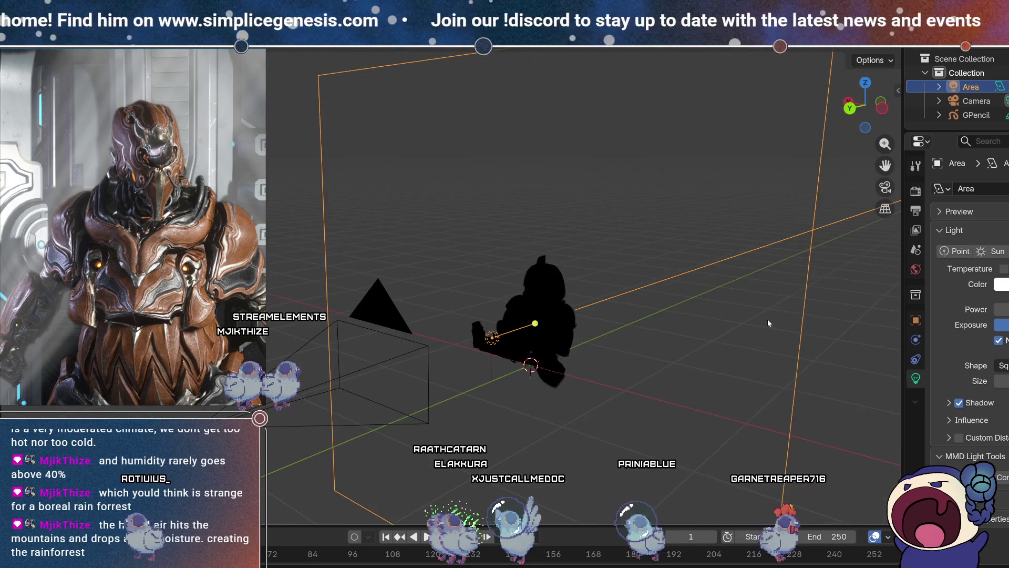
mouse_move(561, 309)
middle_mouse_down()
mouse_move(544, 267)
mouse_move(600, 266)
mouse_move(445, 292)
mouse_move(566, 284)
mouse_move(479, 286)
mouse_move(509, 284)
mouse_move(449, 247)
middle_mouse_up()
left_click(544, 267)
scroll(566, 277, "up", 5)
scroll(446, 291, "down", 3)
scroll(445, 291, "up", 3)
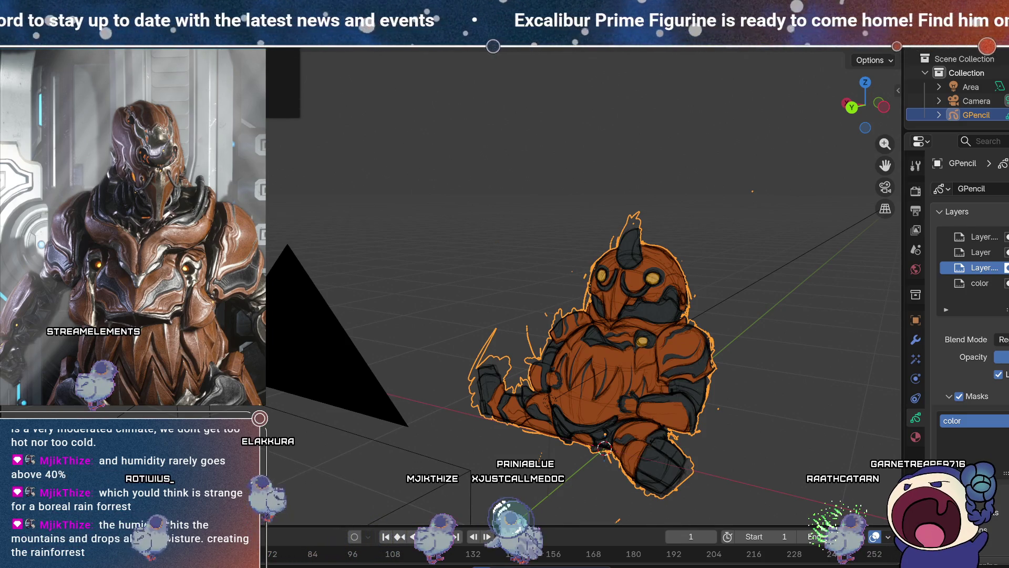
Start a new General file and delete all its default objects.
left_click(226, 43)
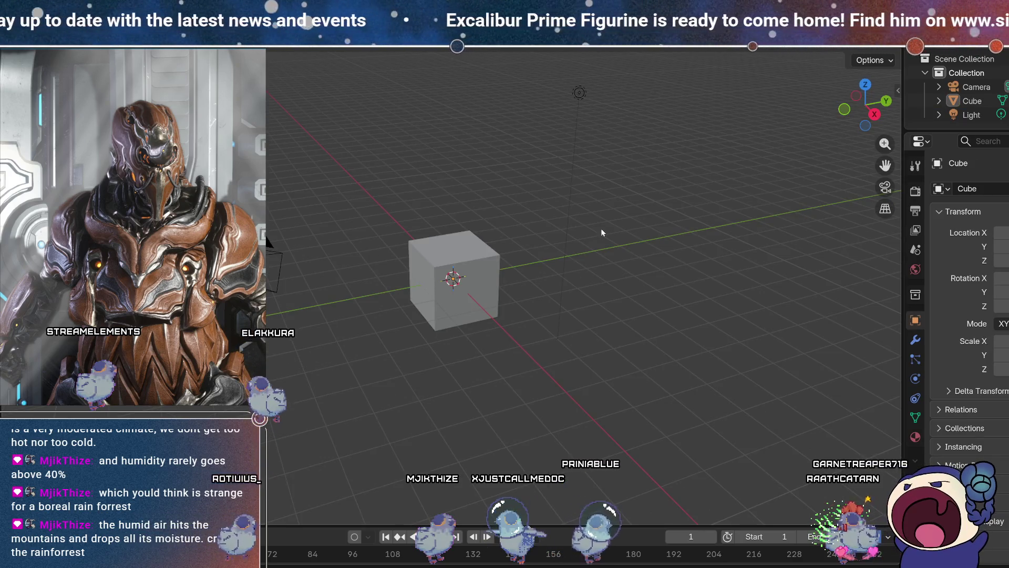
key("a")
key("x")
left_click(553, 170)
Snap to the front view and bring up the Add menu for an image.
left_click(875, 114)
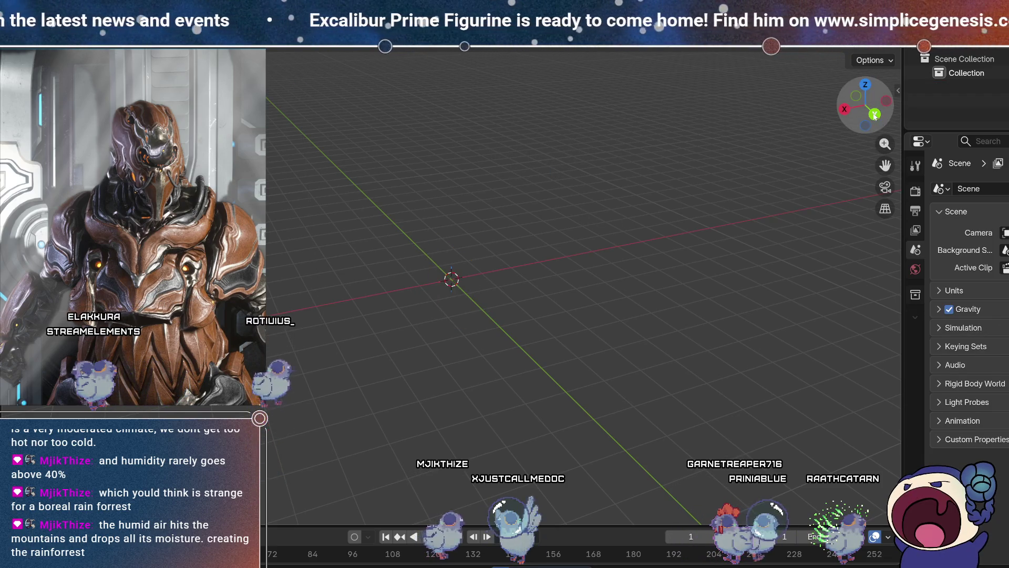
key("shift+s")
key("shift+a")
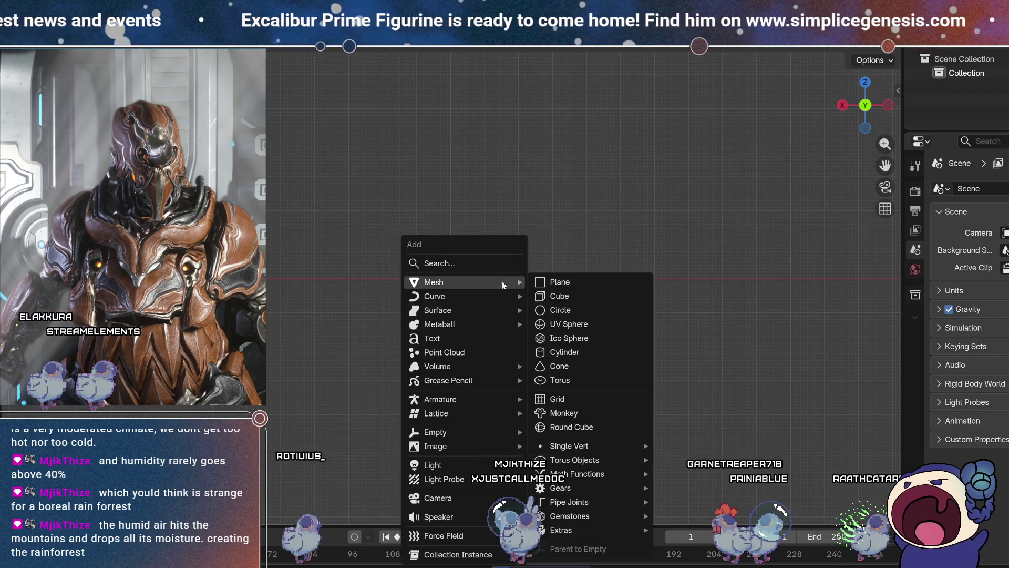
mouse_move(486, 445)
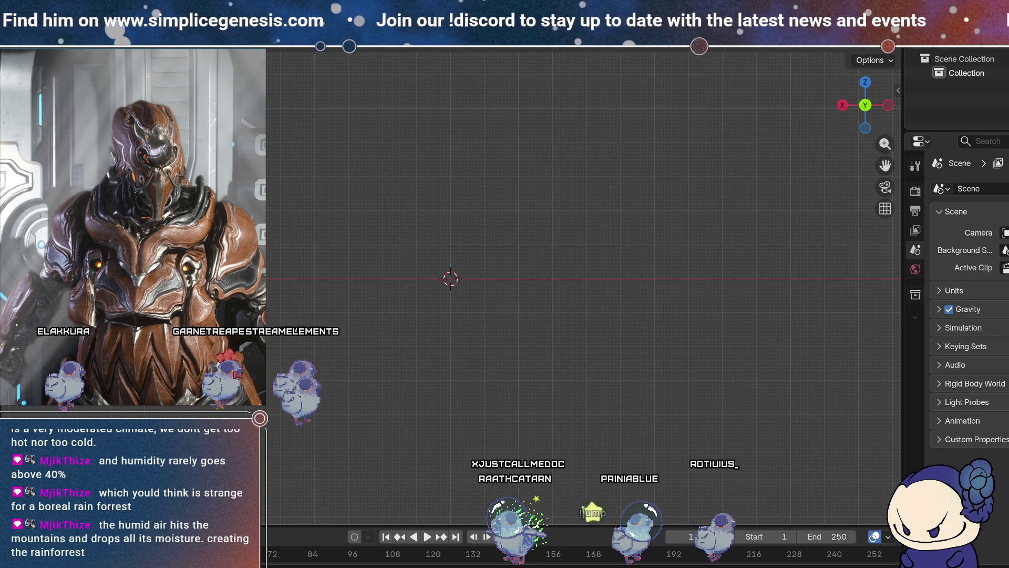
left_click_drag(269, 144, 269, 144)
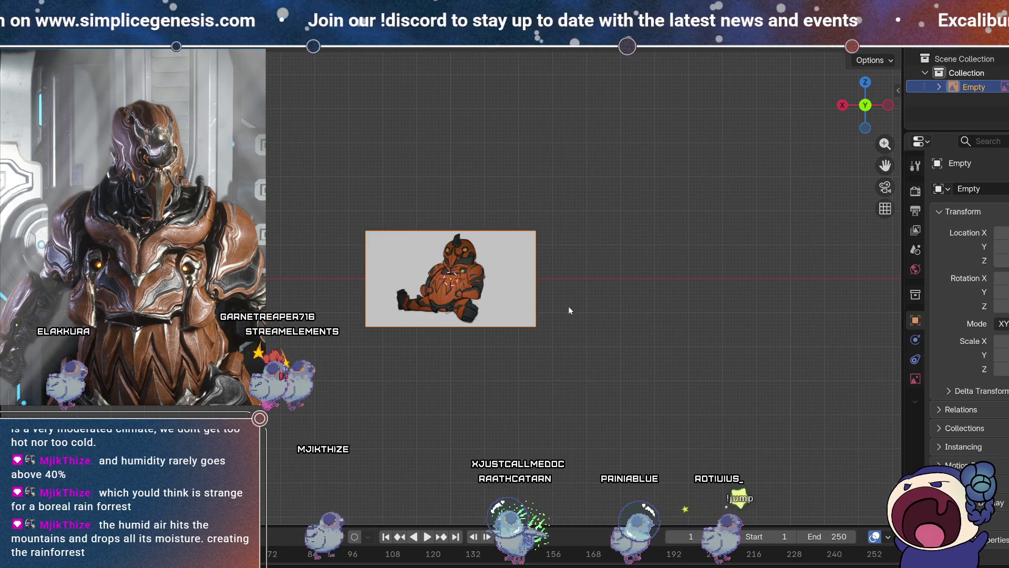
scroll(569, 306, "down", 3)
scroll(468, 280, "up", 5)
scroll(468, 279, "up", 3)
mouse_move(526, 287)
middle_mouse_down()
mouse_move(605, 281)
mouse_move(586, 292)
middle_mouse_up()
scroll(587, 292, "down", 5)
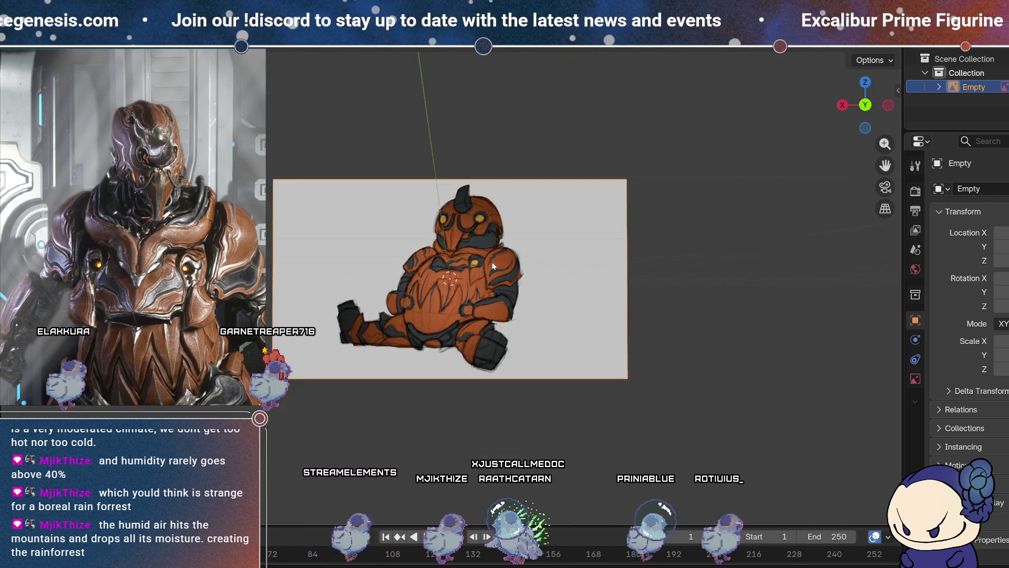
mouse_move(473, 286)
middle_mouse_down()
mouse_move(437, 283)
mouse_move(438, 272)
mouse_move(665, 330)
middle_mouse_up()
key("g")
key("y")
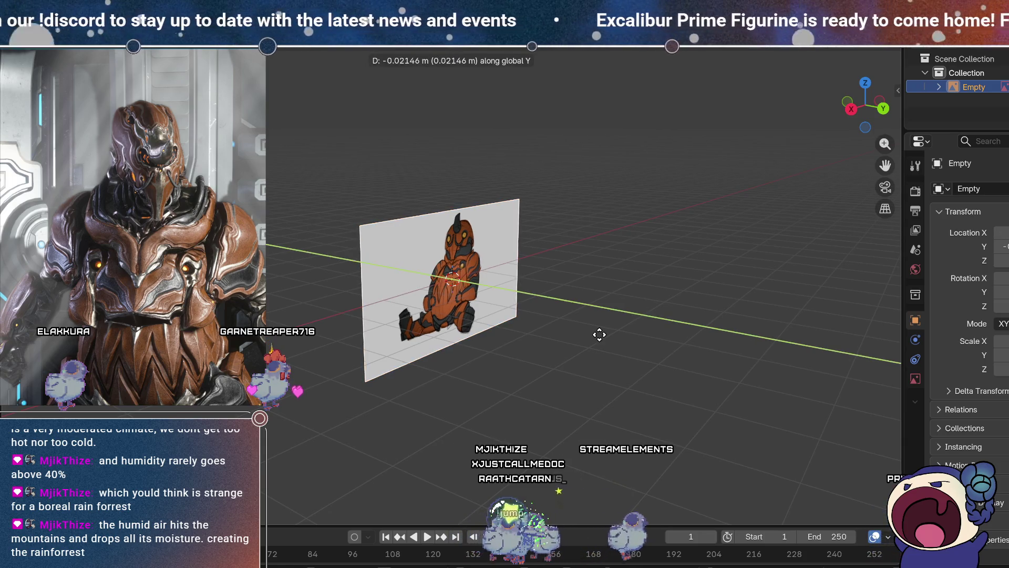
left_click(415, 279)
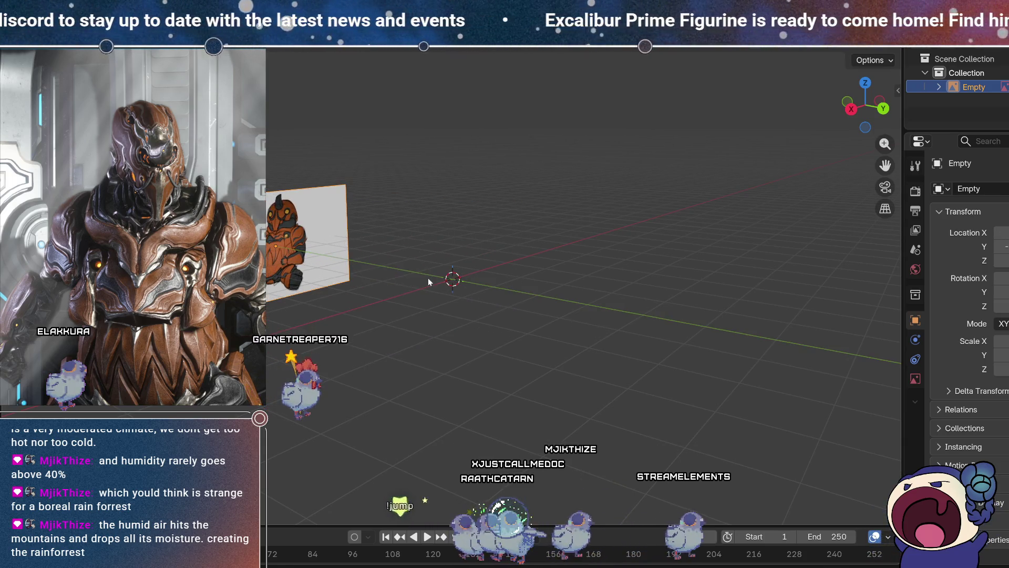
left_click(885, 109)
key("g")
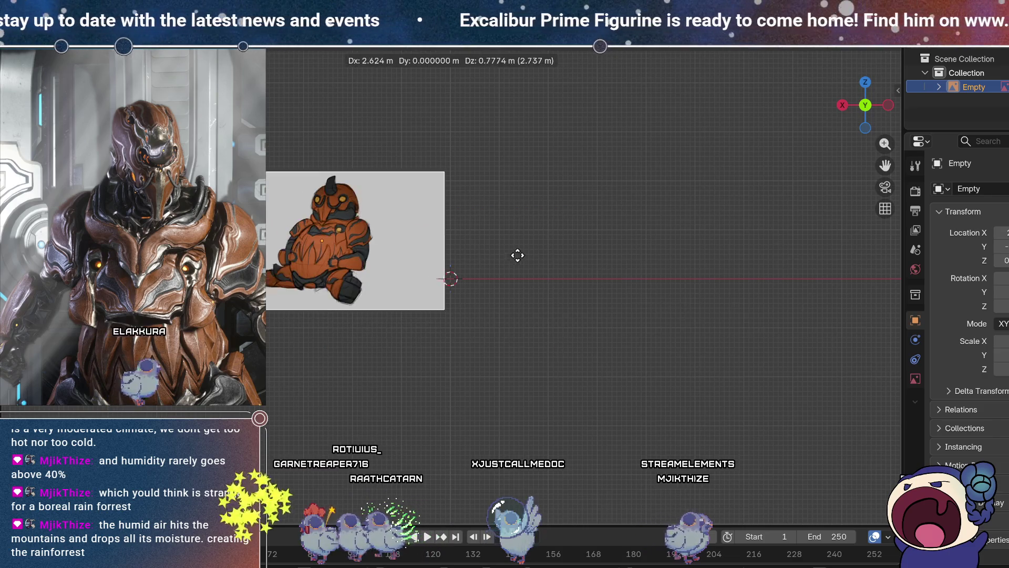
left_click(504, 231)
mouse_move(503, 231)
middle_mouse_down()
mouse_move(551, 227)
mouse_move(477, 256)
mouse_move(512, 257)
middle_mouse_up()
left_click(513, 257)
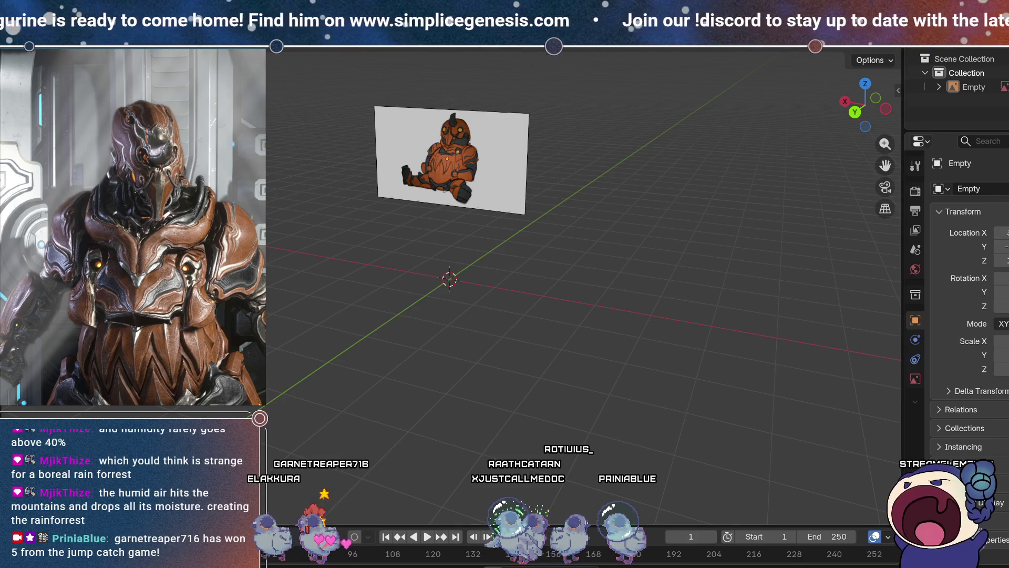
left_click(499, 136)
middle_click_drag(500, 136, 532, 196)
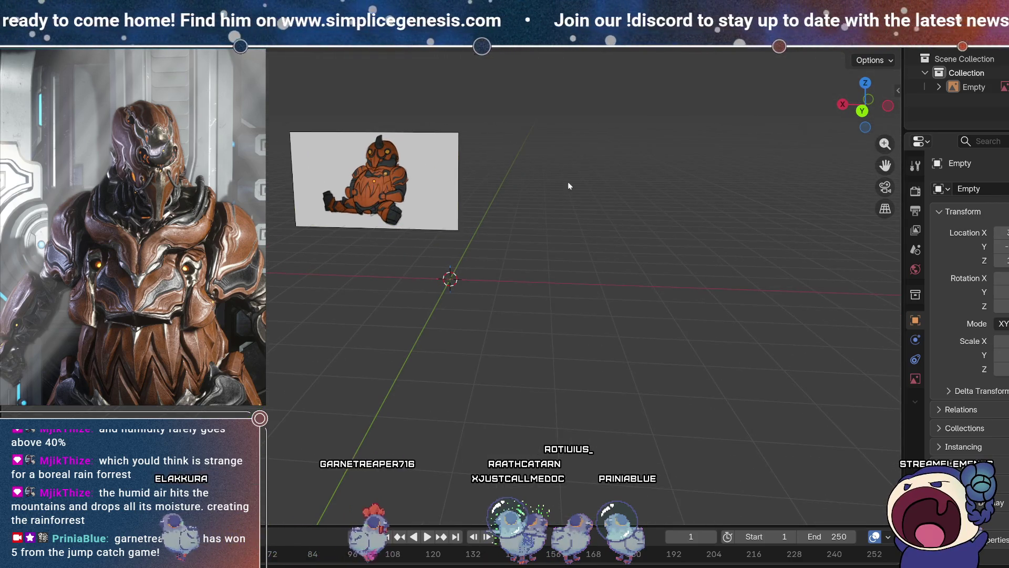
mouse_move(691, 198)
middle_mouse_down()
mouse_move(647, 204)
mouse_move(649, 194)
middle_mouse_up()
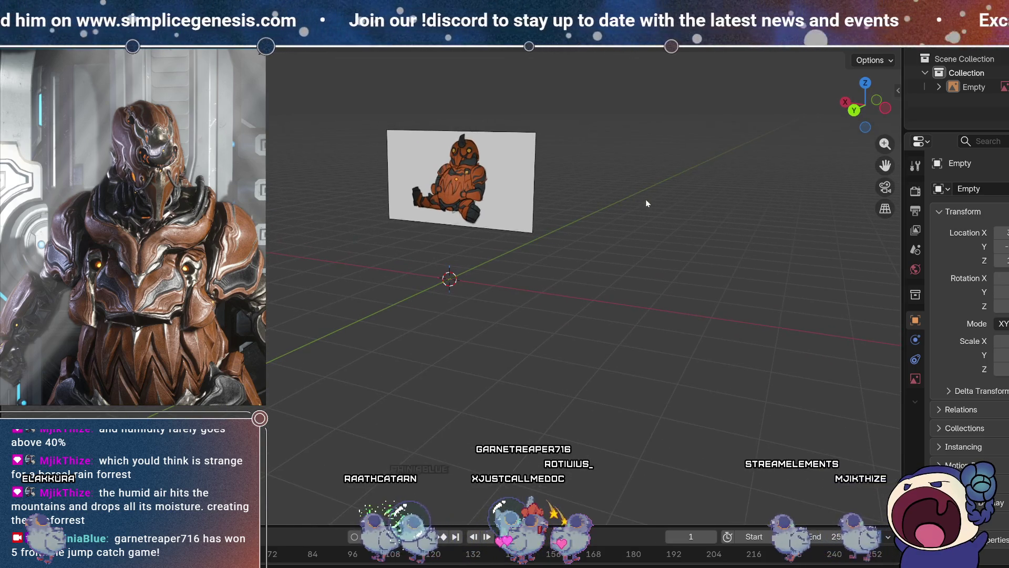
middle_click_drag(597, 219, 645, 206)
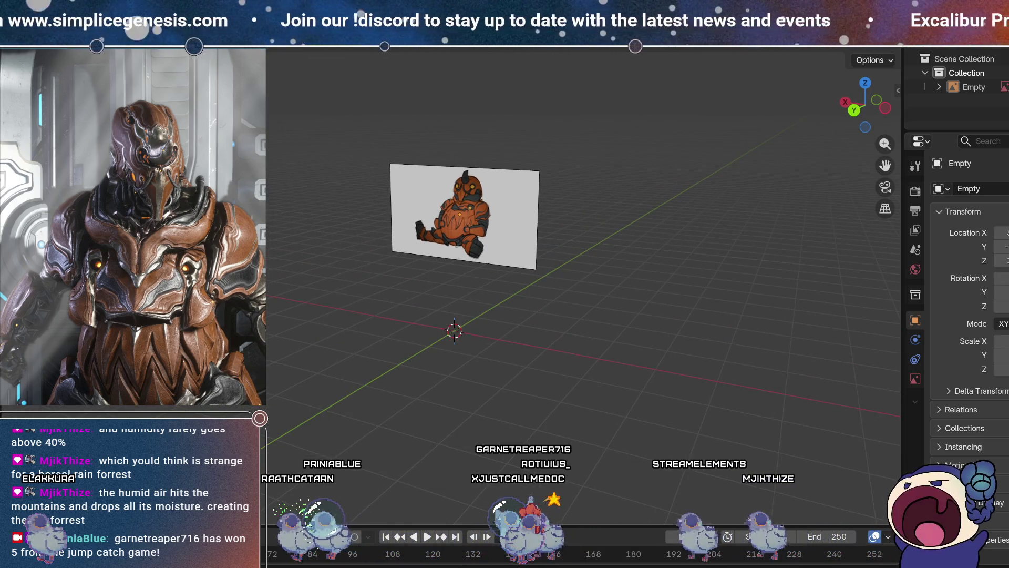
mouse_move(131, 235)
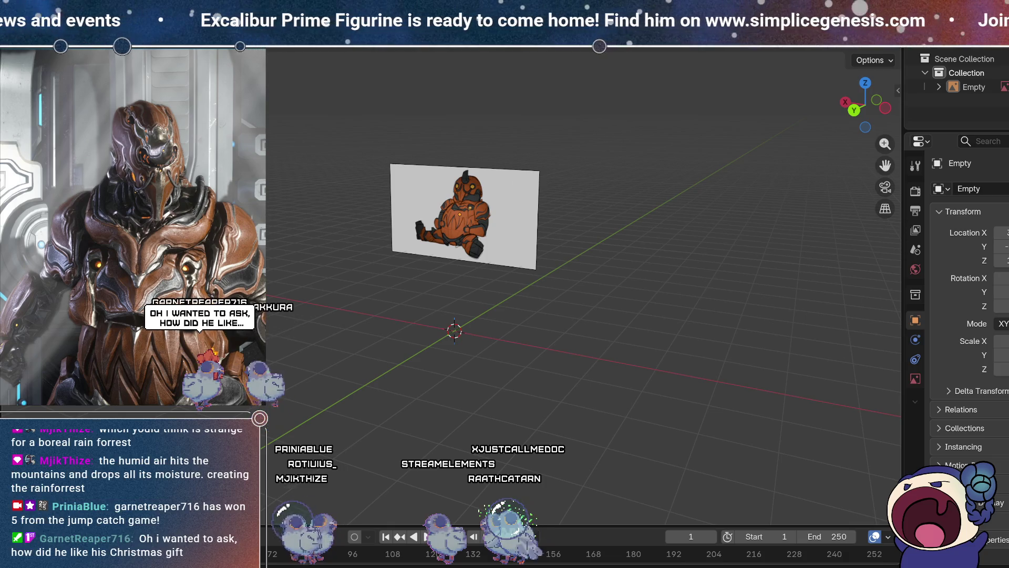
key("ctrl+v")
Frame the sculpted figure Circle.001 in side orthographic view and select it.
mouse_move(440, 276)
middle_mouse_down()
mouse_move(500, 332)
mouse_move(495, 160)
mouse_move(497, 352)
mouse_move(475, 349)
mouse_move(453, 417)
middle_mouse_up()
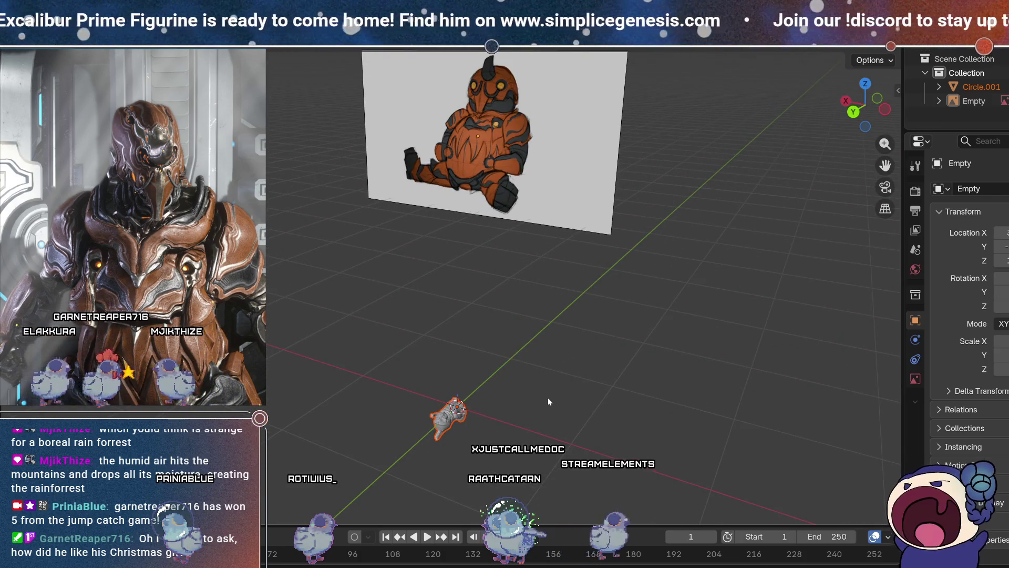
middle_click_drag(547, 397, 499, 377)
left_click(877, 108)
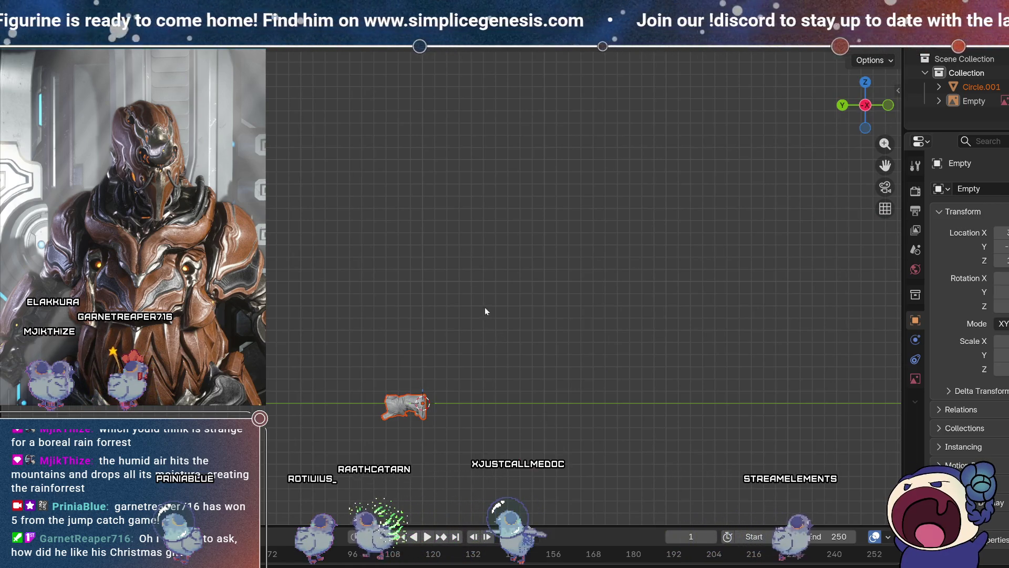
middle_click_drag(458, 330, 464, 282, "shift")
scroll(418, 319, "up", 4)
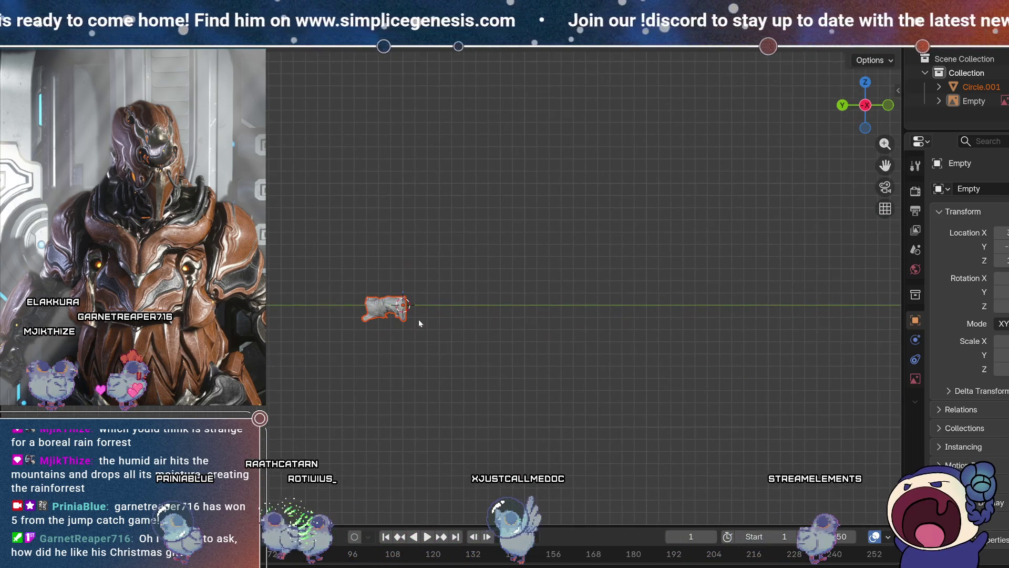
mouse_move(400, 320)
middle_mouse_down("shift")
mouse_move(301, 307)
mouse_move(493, 289)
mouse_move(506, 297)
middle_mouse_up("shift")
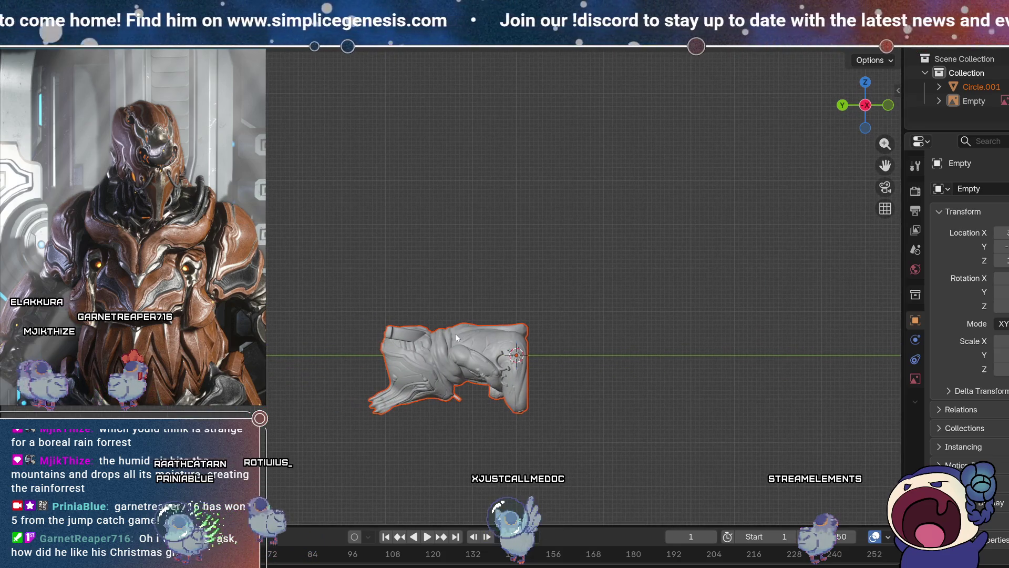
left_click(421, 362)
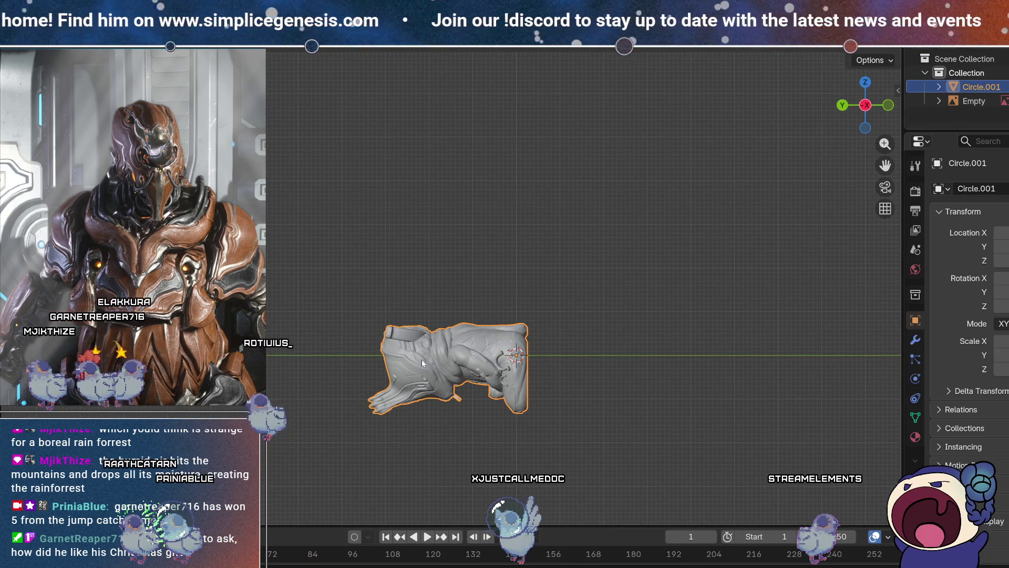
Rotate Circle.001 by 90° so it stands upright, discarding a -90° attempt.
type("r-90")
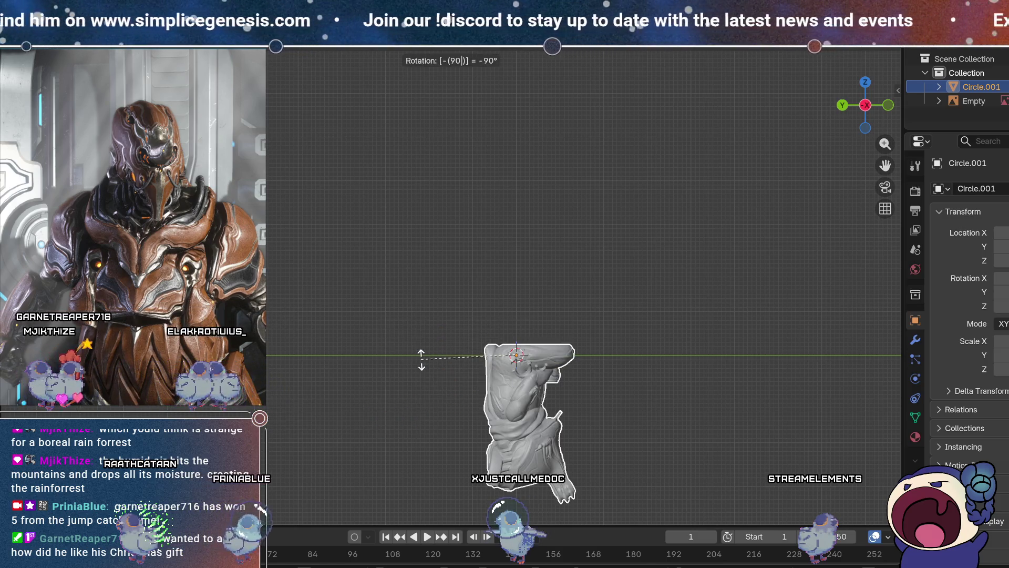
key("BackSpace")
key("BackSpace")
key("BackSpace")
type("-90")
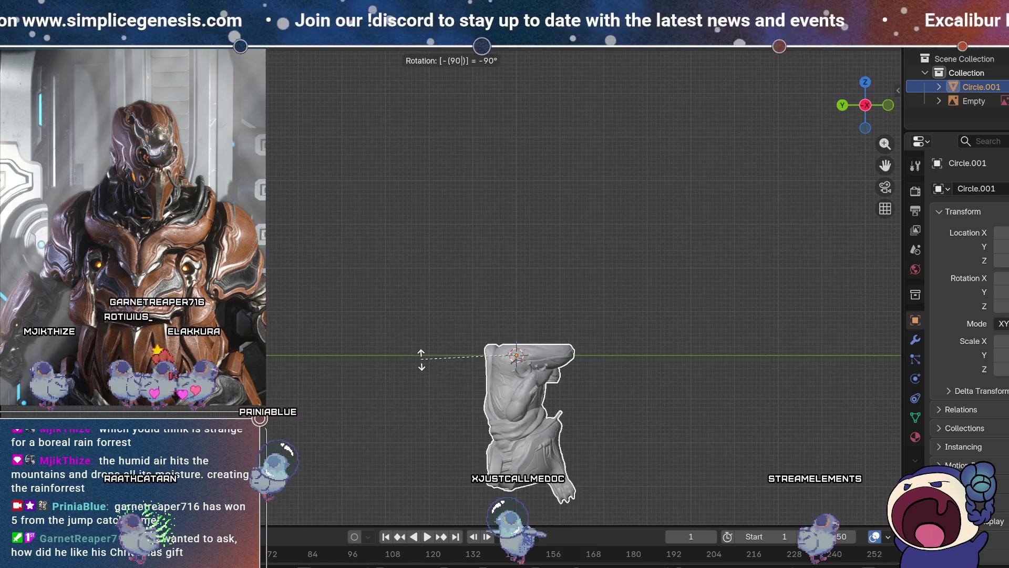
key("Escape")
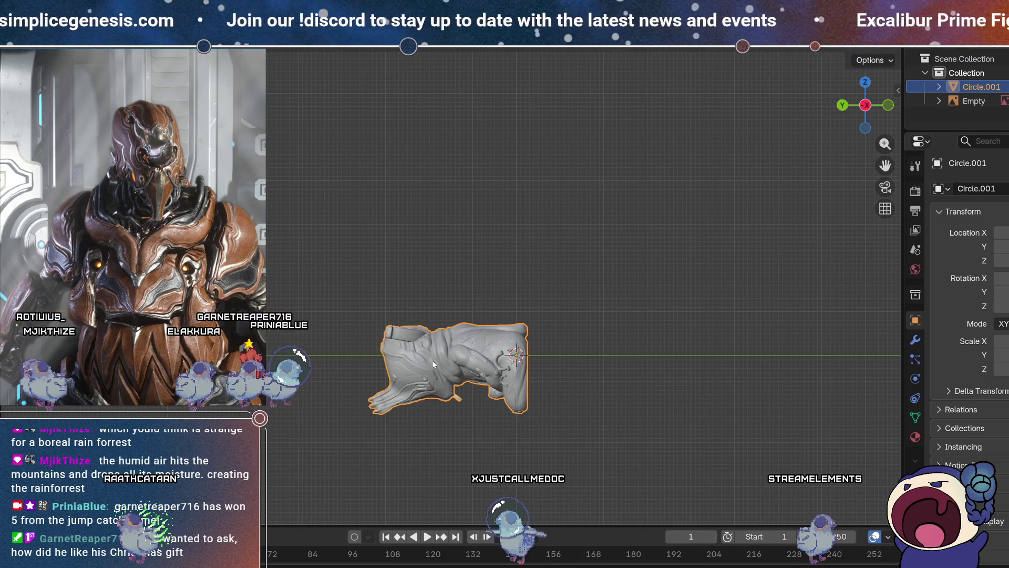
type("r")
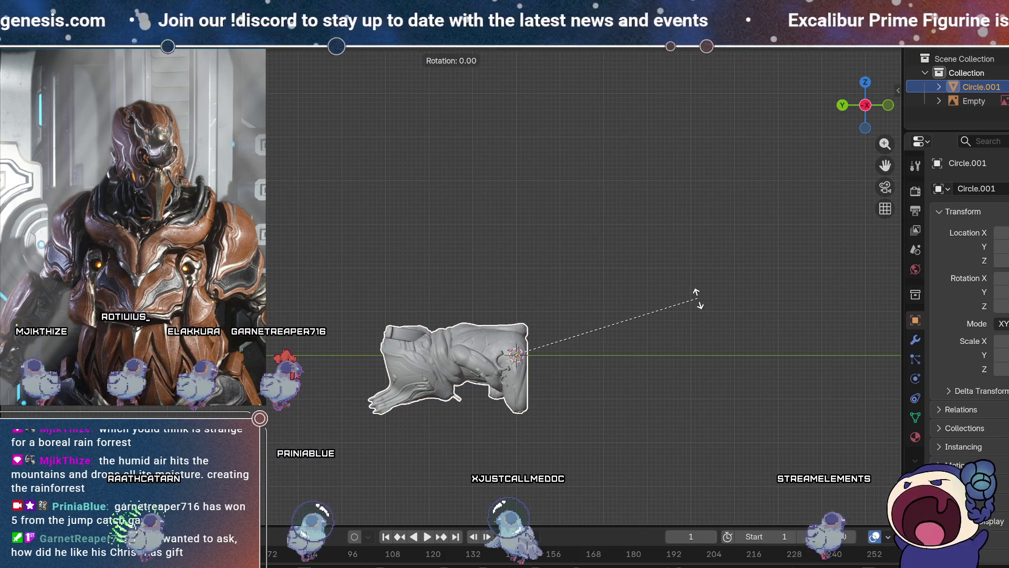
type("90")
key("Return")
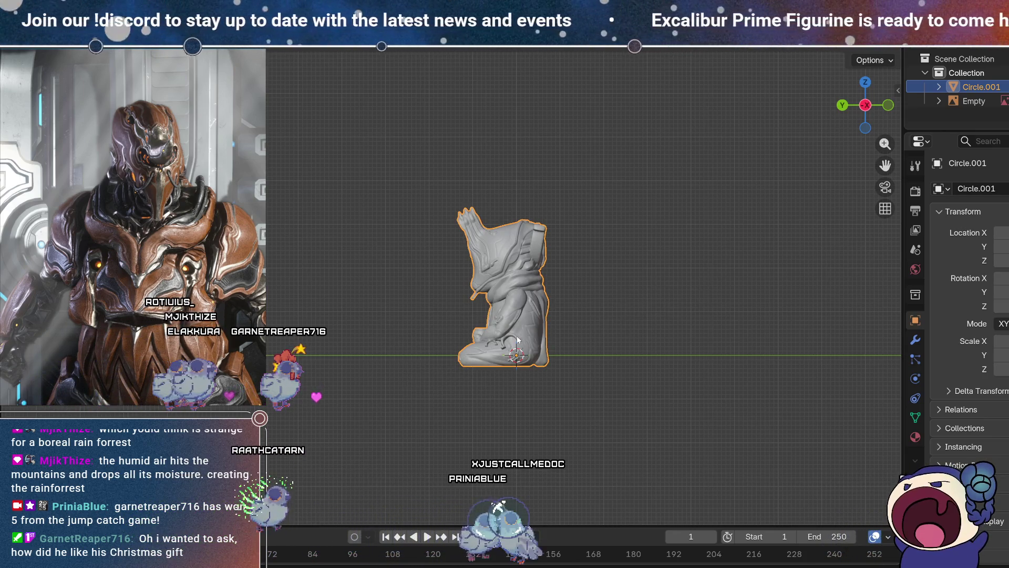
In front orthographic view, lift Circle.001 about 0.02 m along Z onto the ground.
mouse_move(395, 344)
middle_mouse_down()
mouse_move(567, 346)
mouse_move(524, 345)
mouse_move(603, 301)
middle_mouse_up()
scroll(402, 276, "down", 5)
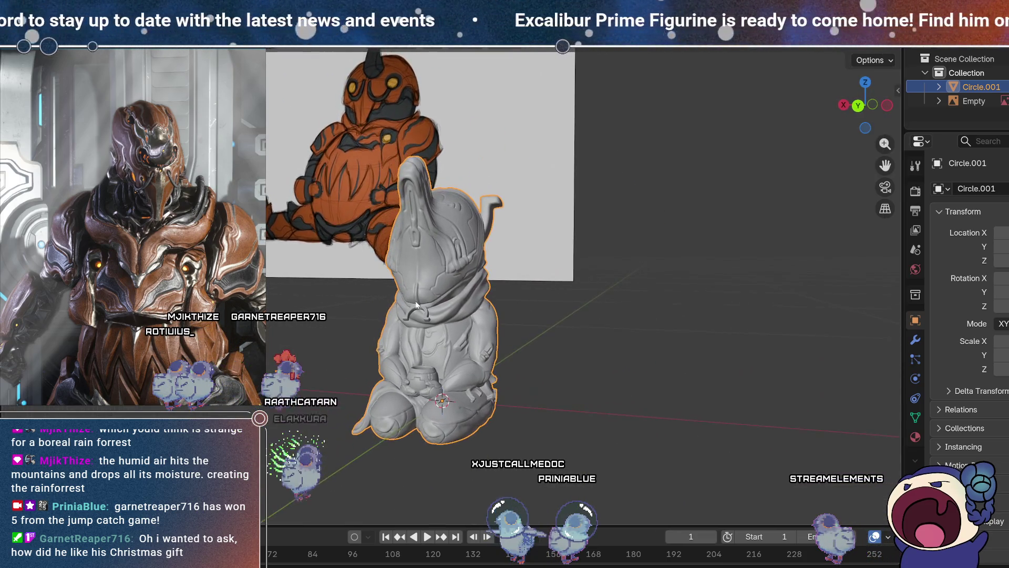
mouse_move(417, 307)
middle_mouse_down()
mouse_move(399, 286)
mouse_move(462, 304)
mouse_move(453, 314)
mouse_move(463, 286)
middle_mouse_up()
scroll(462, 286, "up", 3)
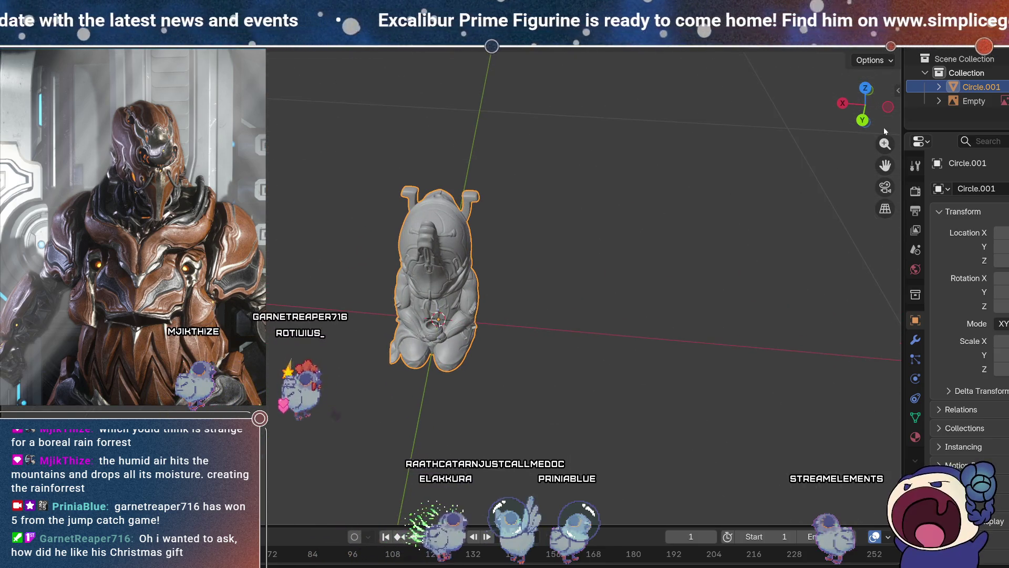
left_click(862, 122)
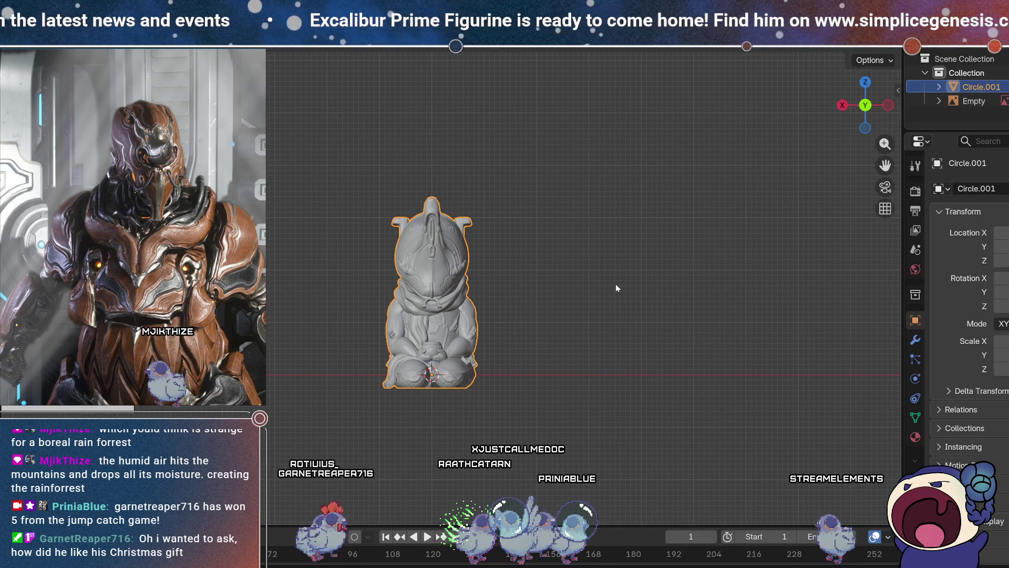
key("g")
key("z")
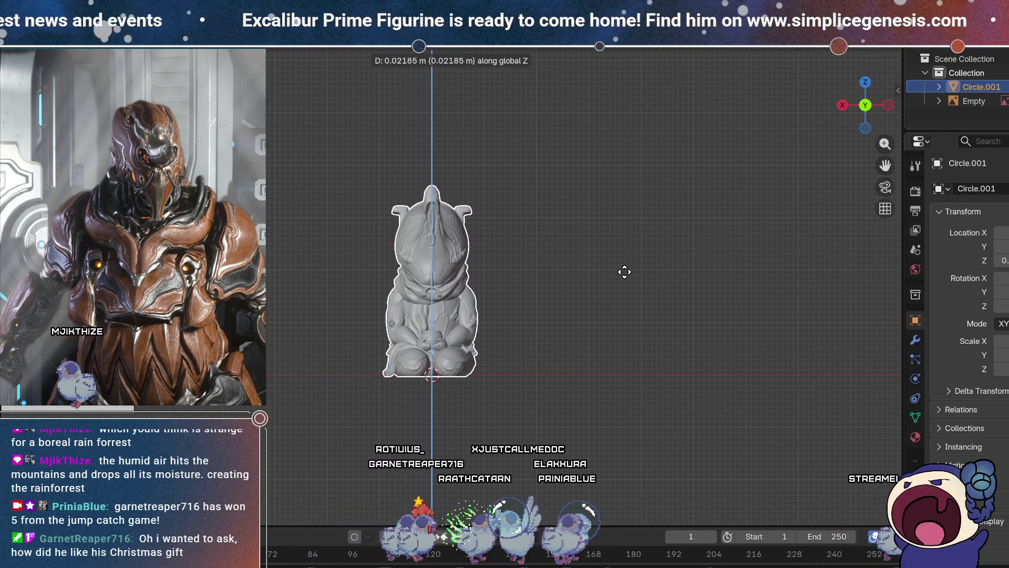
left_click(624, 272)
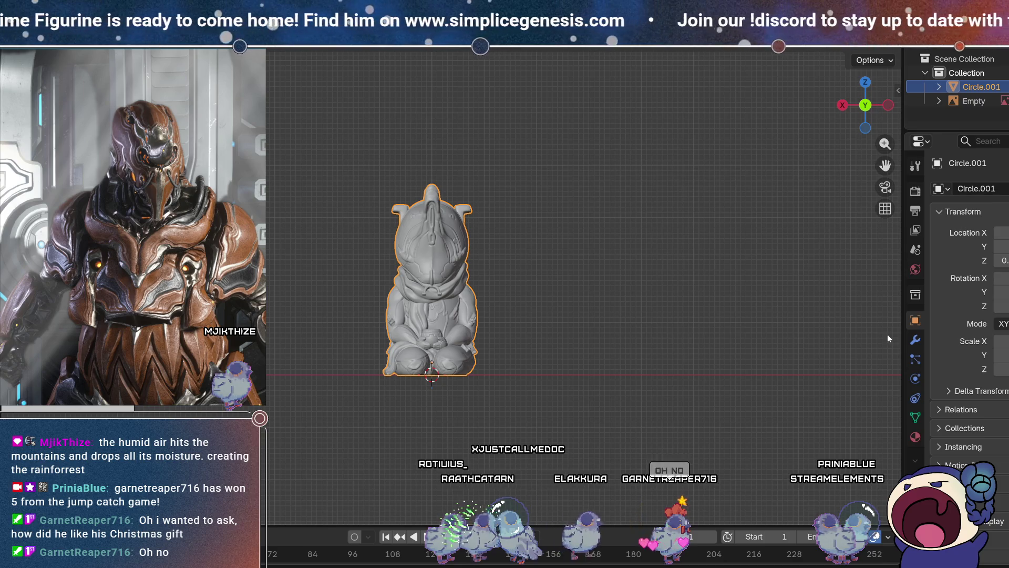
scroll(364, 288, "down", 8)
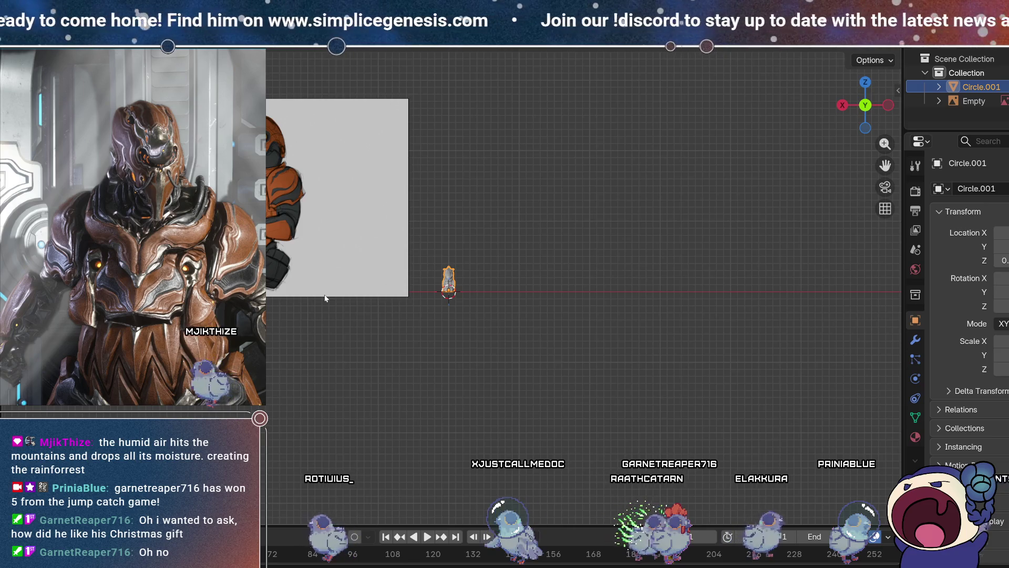
middle_click_drag(349, 150, 447, 170)
Shrink the reference image, place it left of the figure, then enlarge it.
left_click(447, 171)
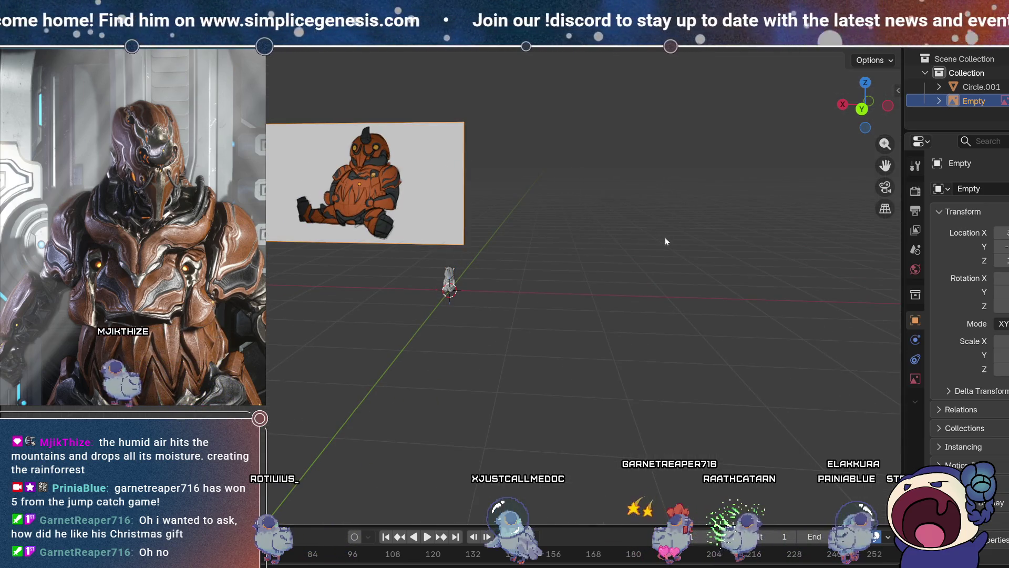
key("s")
left_click(384, 178)
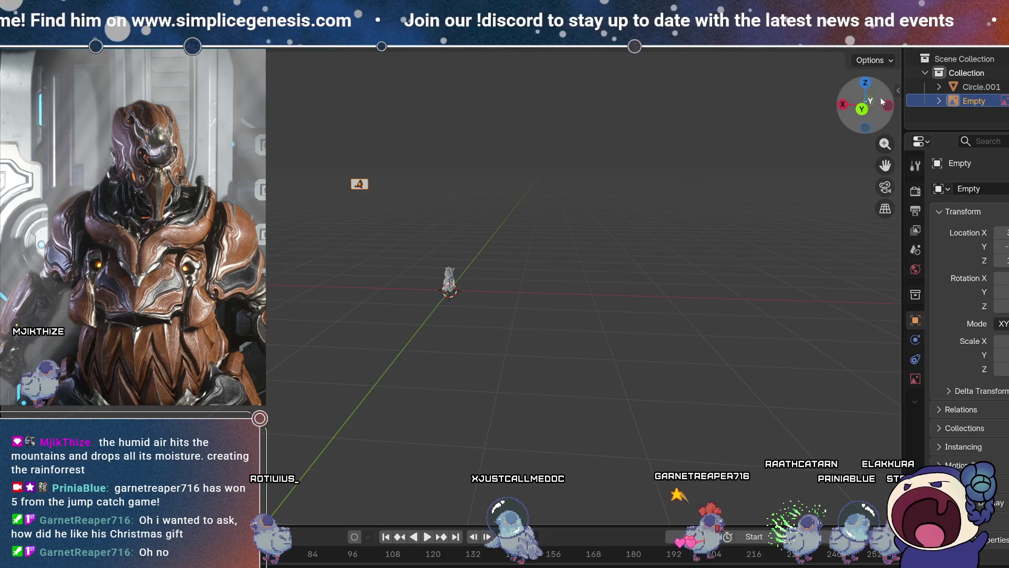
left_click(888, 105)
key("g")
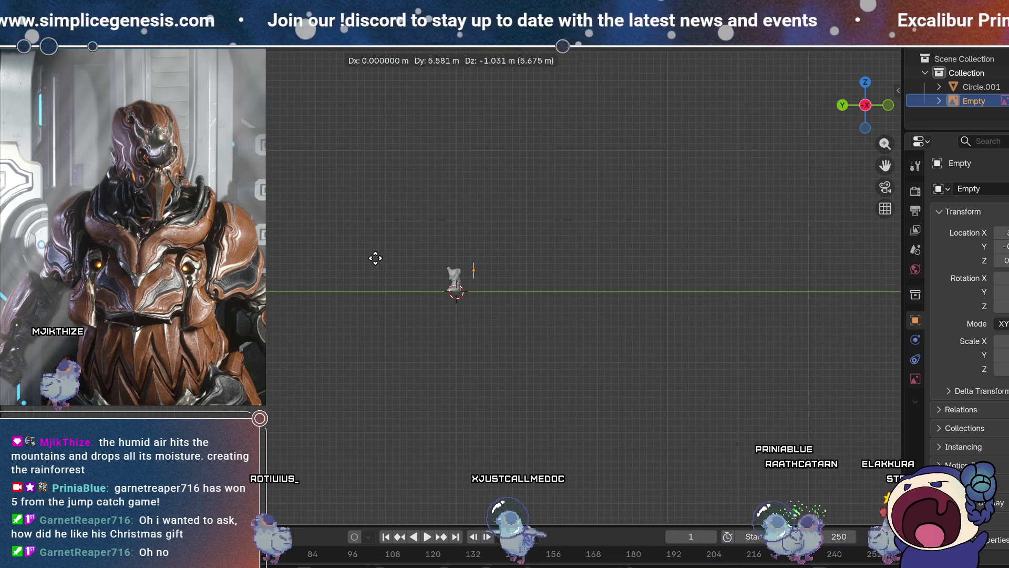
left_click(842, 105)
scroll(439, 263, "up", 5)
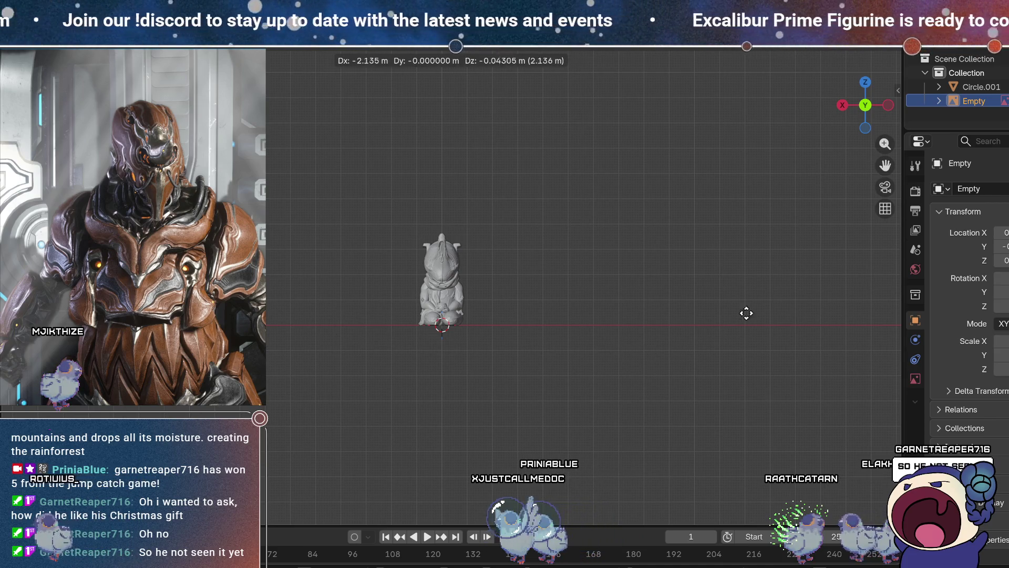
left_click(825, 334)
key("s")
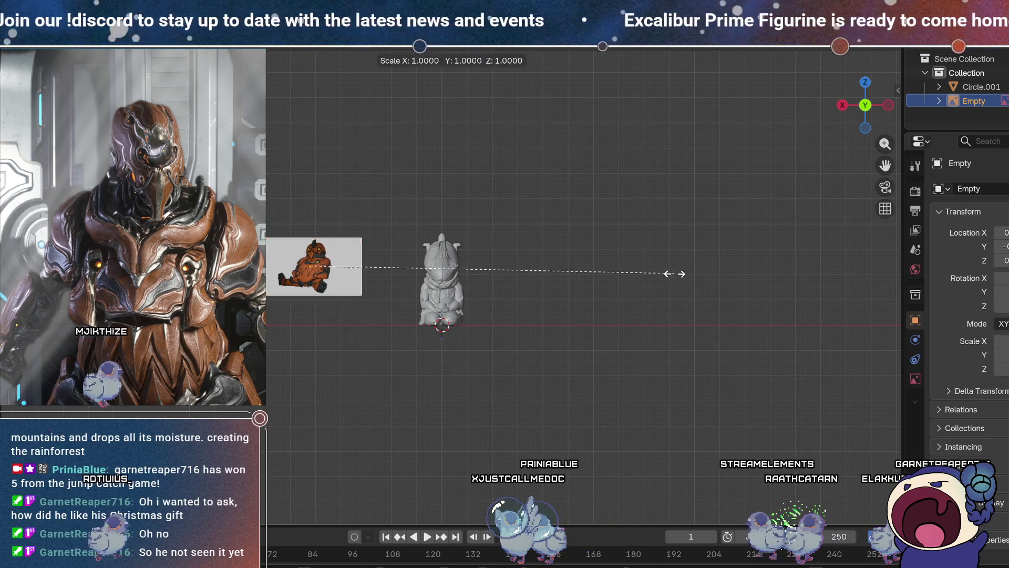
left_click(885, 331)
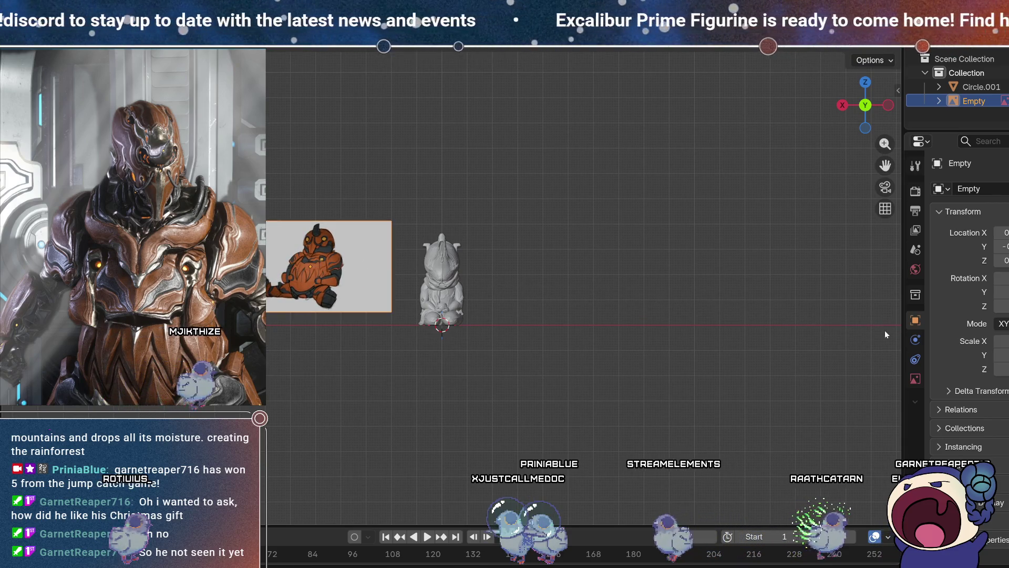
Nudge the reference image in side view and return to a flat face-on view.
mouse_move(551, 153)
middle_mouse_down()
mouse_move(618, 261)
mouse_move(557, 288)
middle_mouse_up()
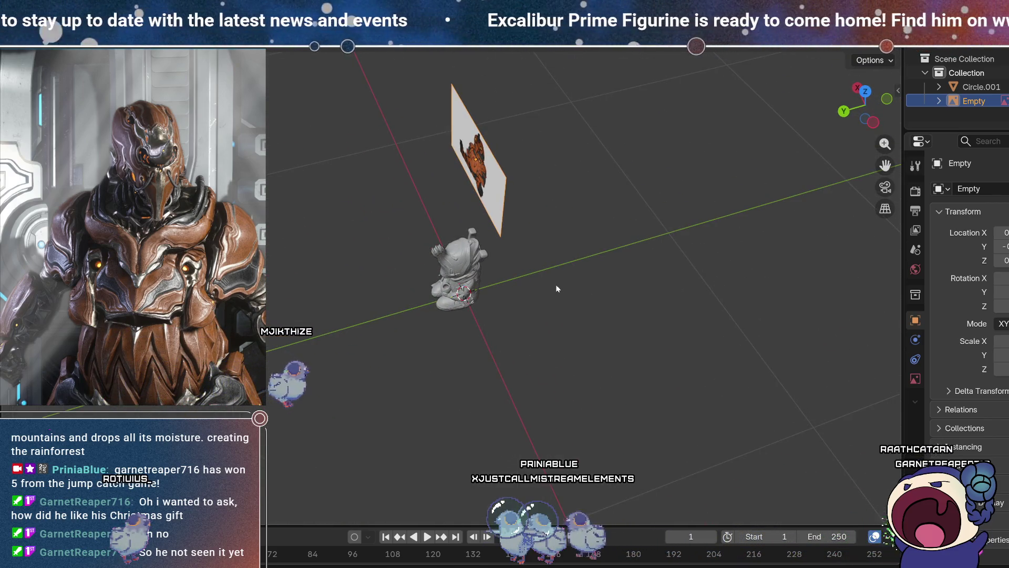
left_click(873, 122)
key("g")
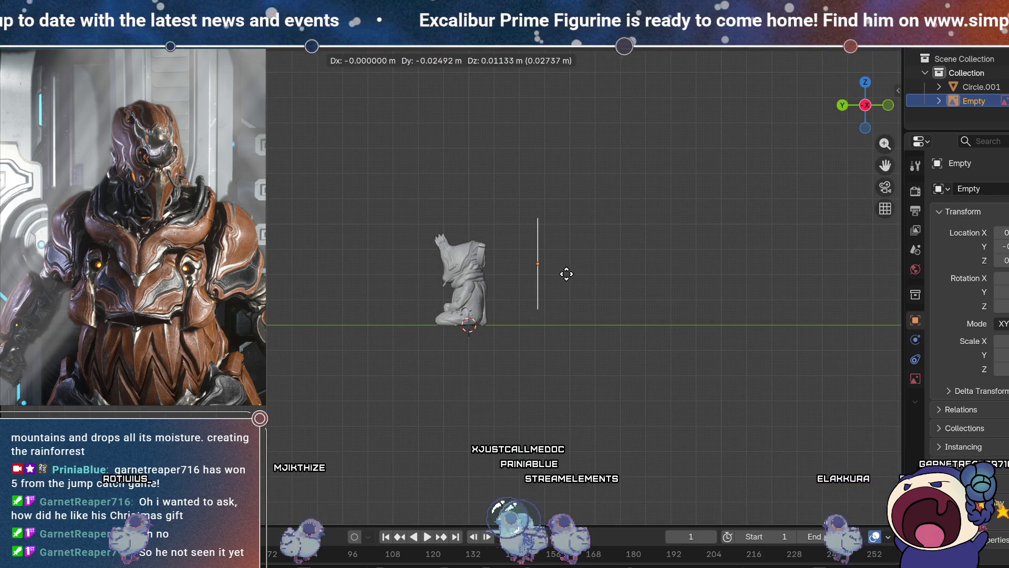
left_click(567, 270)
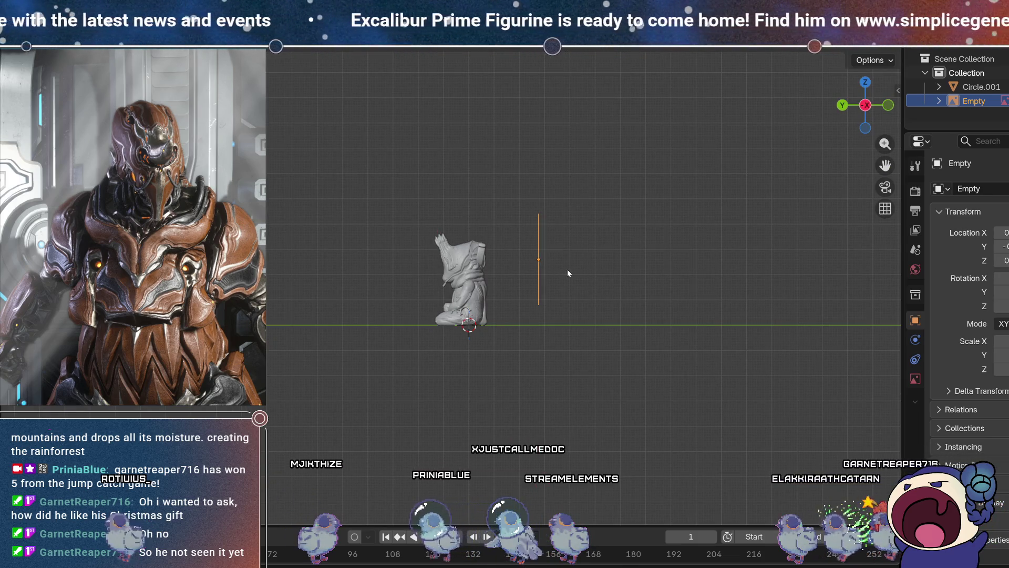
left_click(842, 105)
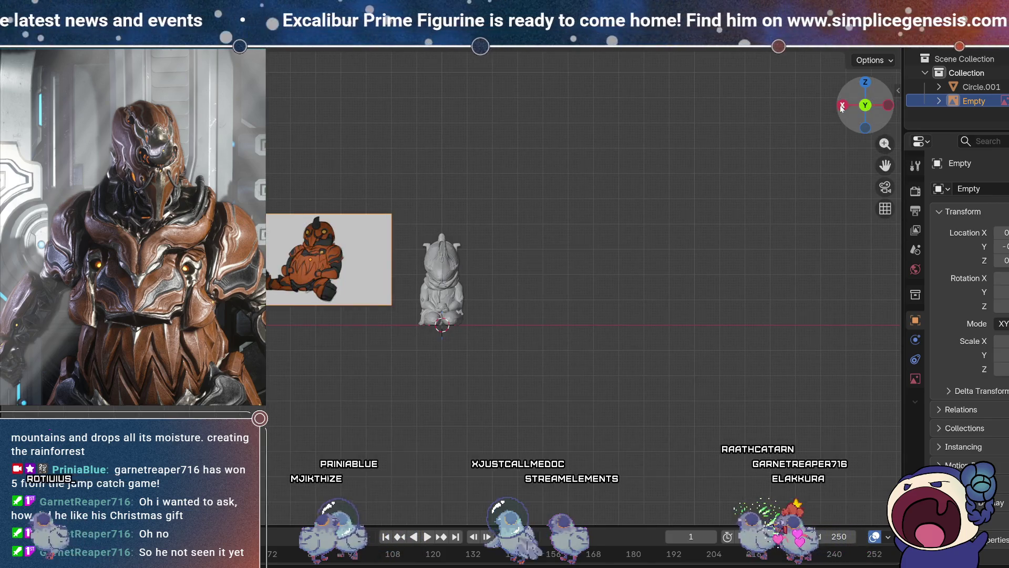
scroll(328, 243, "up", 5)
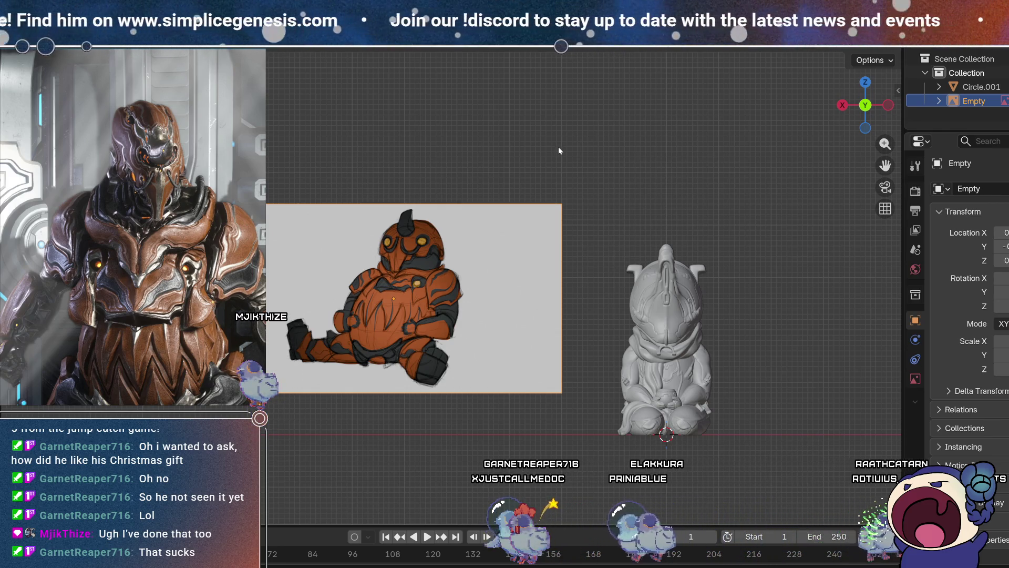
Slide the grey statue left along X toward the reference image.
left_click(682, 347)
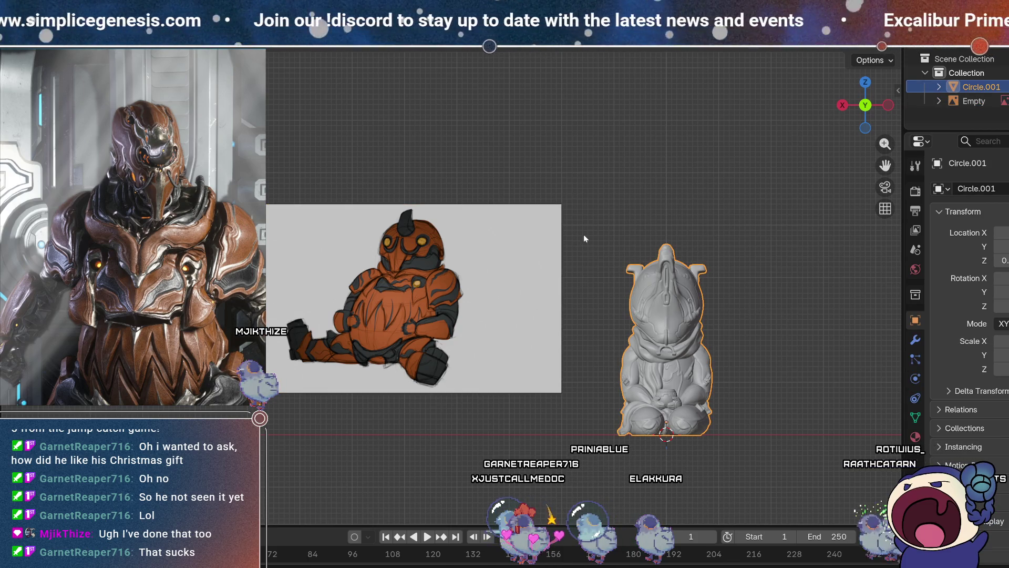
key("g")
key("x")
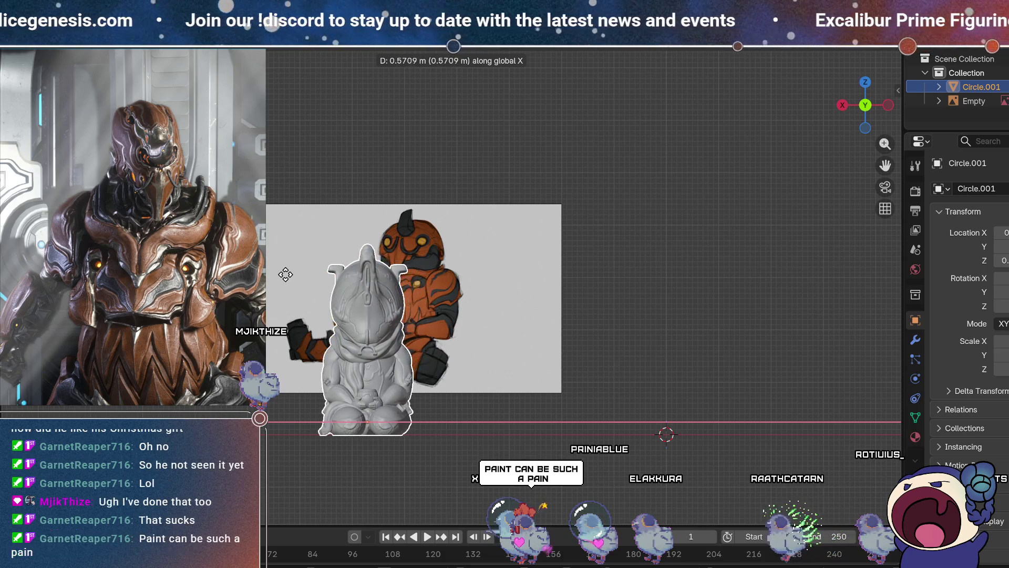
left_click(298, 273)
mouse_move(694, 309)
middle_mouse_down("shift")
mouse_move(554, 259)
mouse_move(587, 231)
mouse_move(580, 238)
middle_mouse_up("shift")
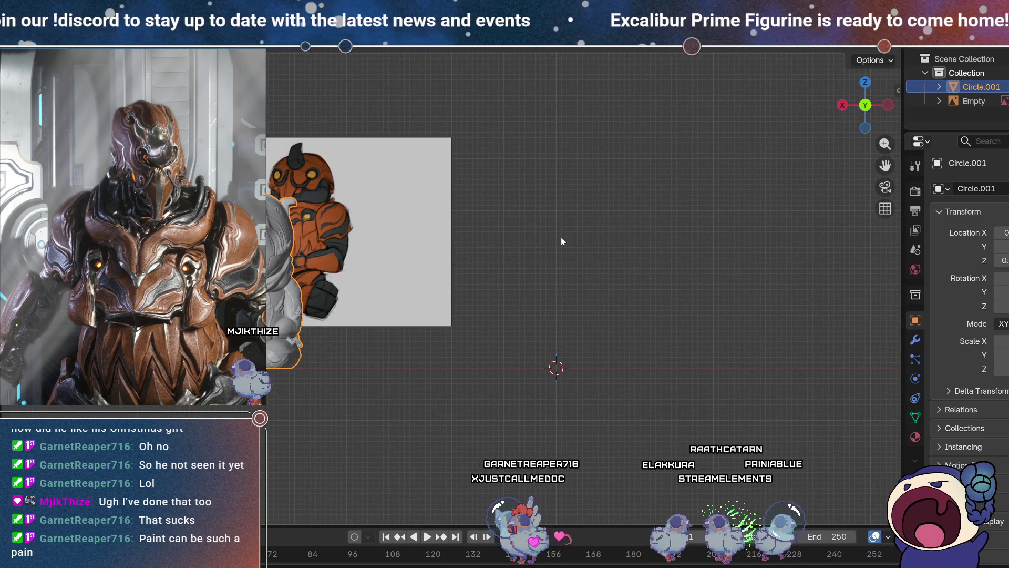
Add a UV Sphere mesh at the 3D cursor.
key("shift+a")
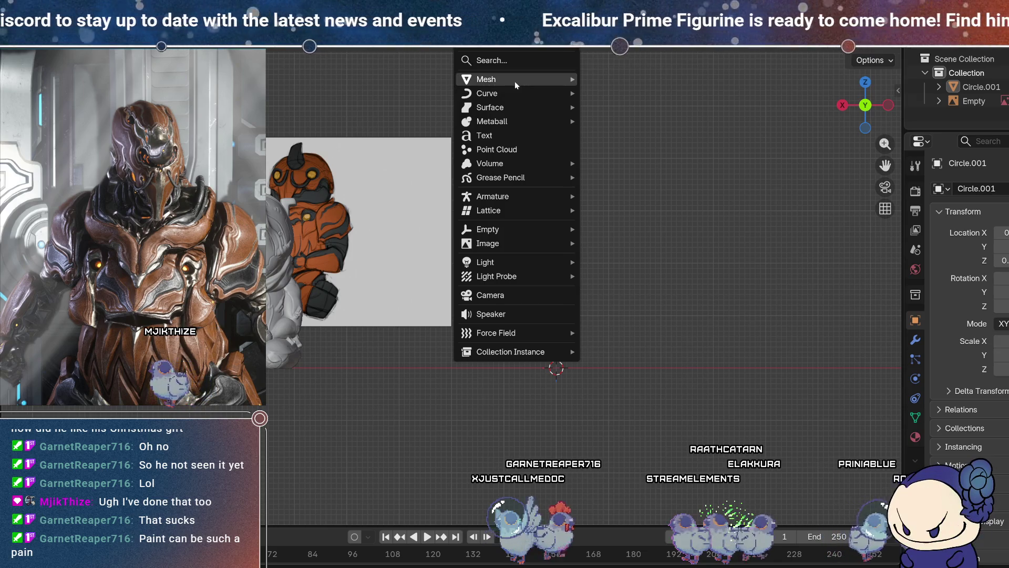
mouse_move(515, 81)
left_click(625, 121)
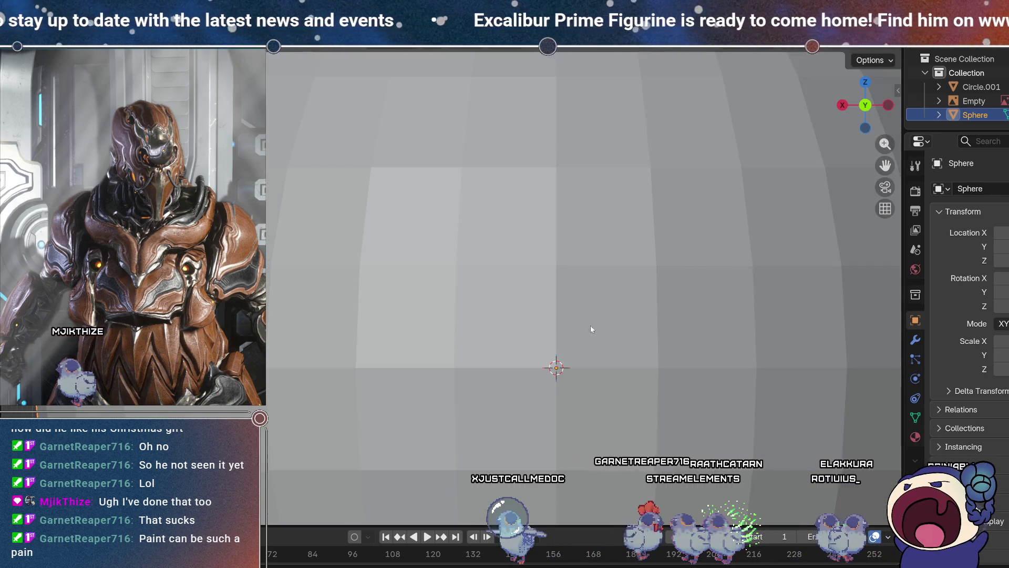
scroll(591, 324, "down", 4)
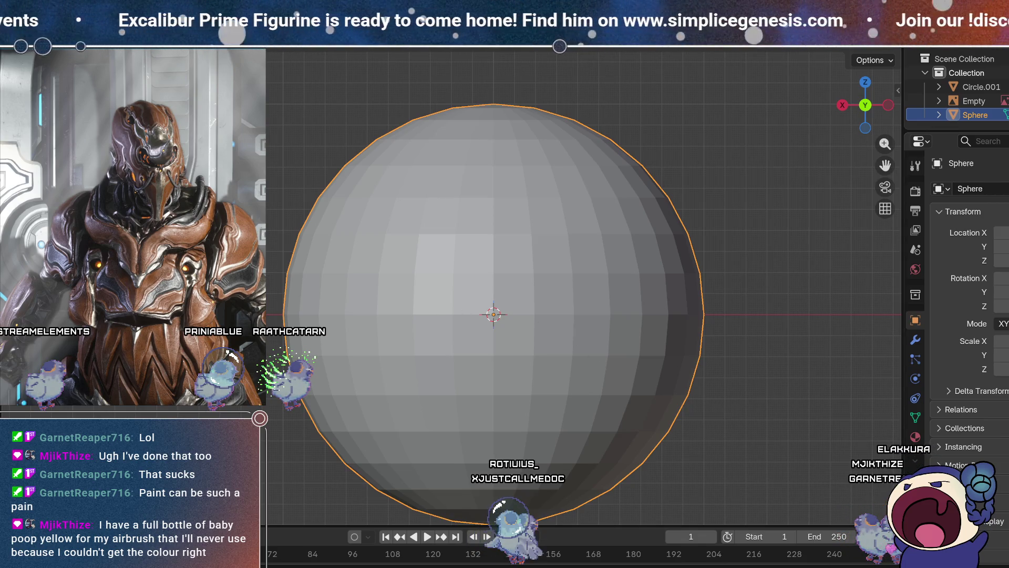
Add a Subdivision Surface modifier to the sphere, raise its viewport level, and apply it.
left_click(917, 338)
left_click(999, 188)
left_click(991, 182)
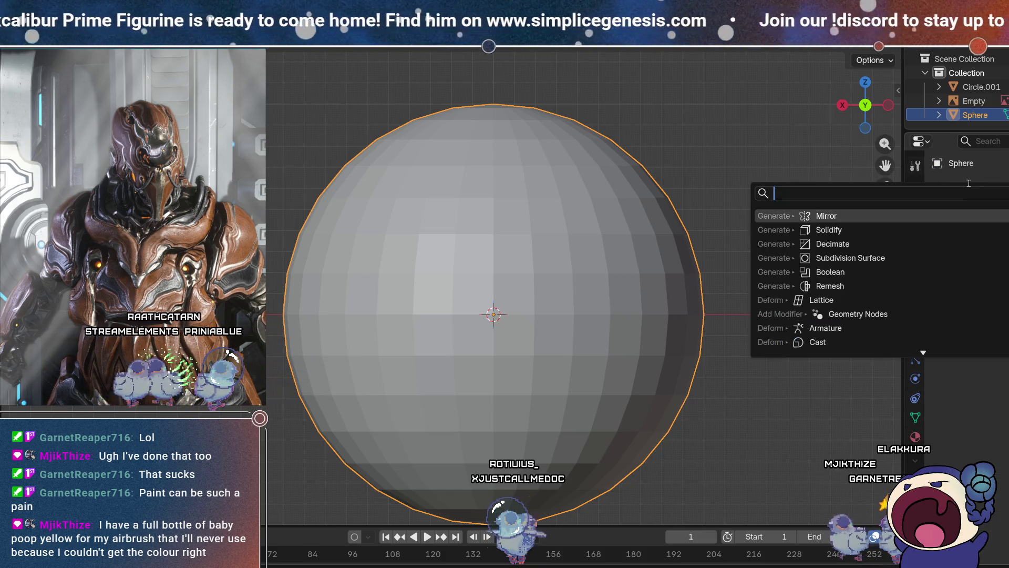
left_click(857, 257)
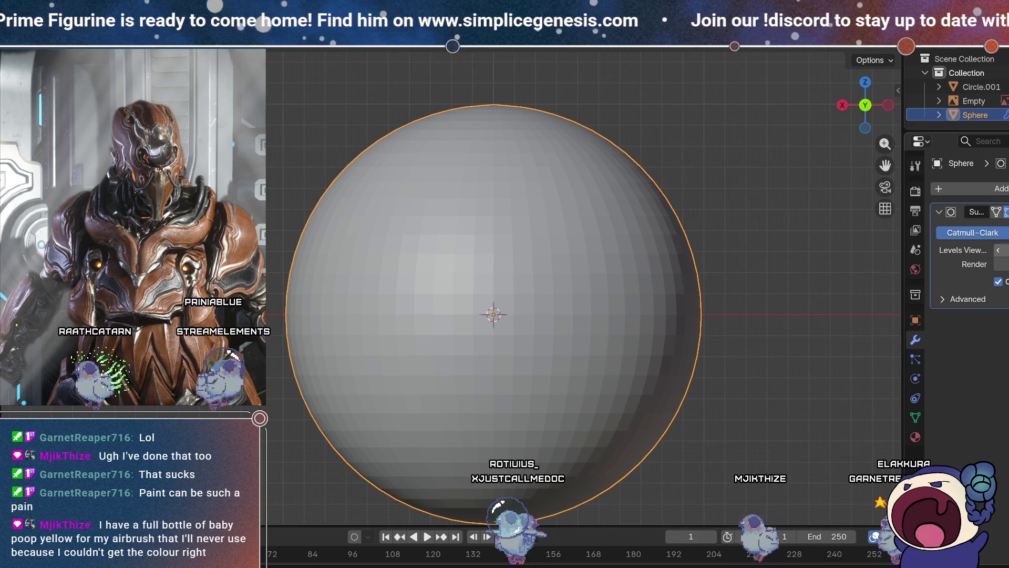
left_click(1006, 249)
left_click(1005, 212)
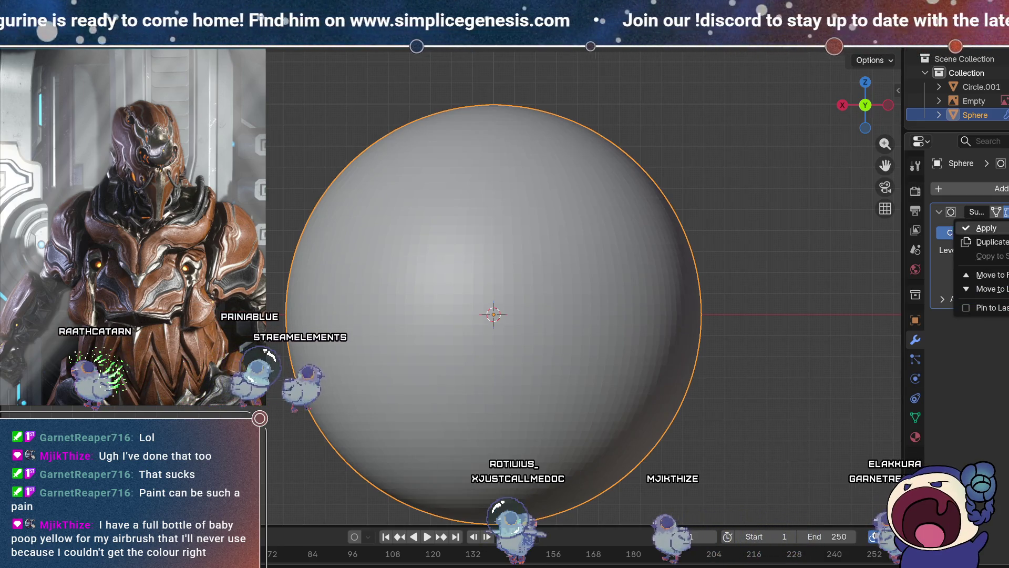
left_click(994, 230)
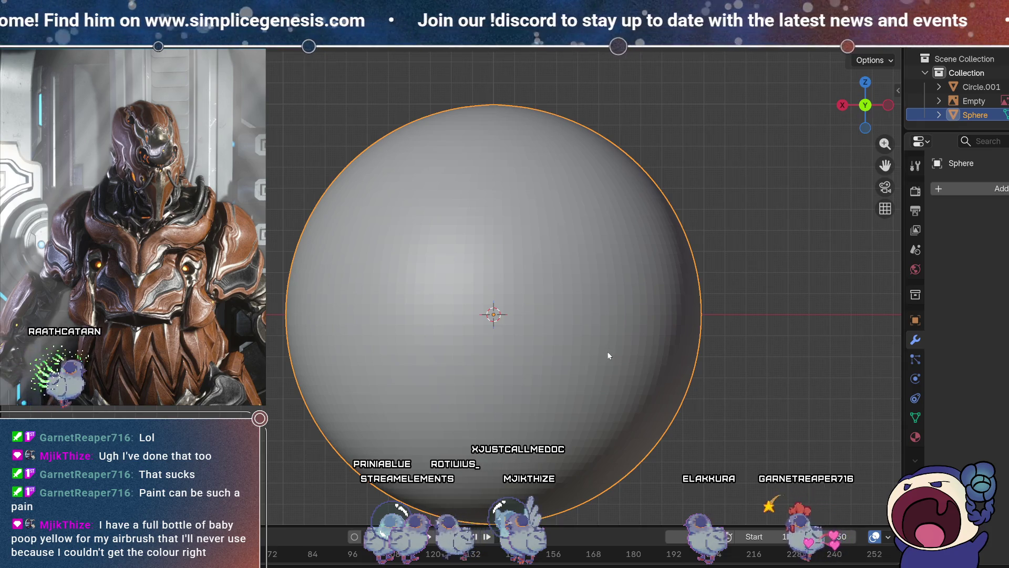
scroll(607, 351, "down", 5)
scroll(616, 302, "down", 10)
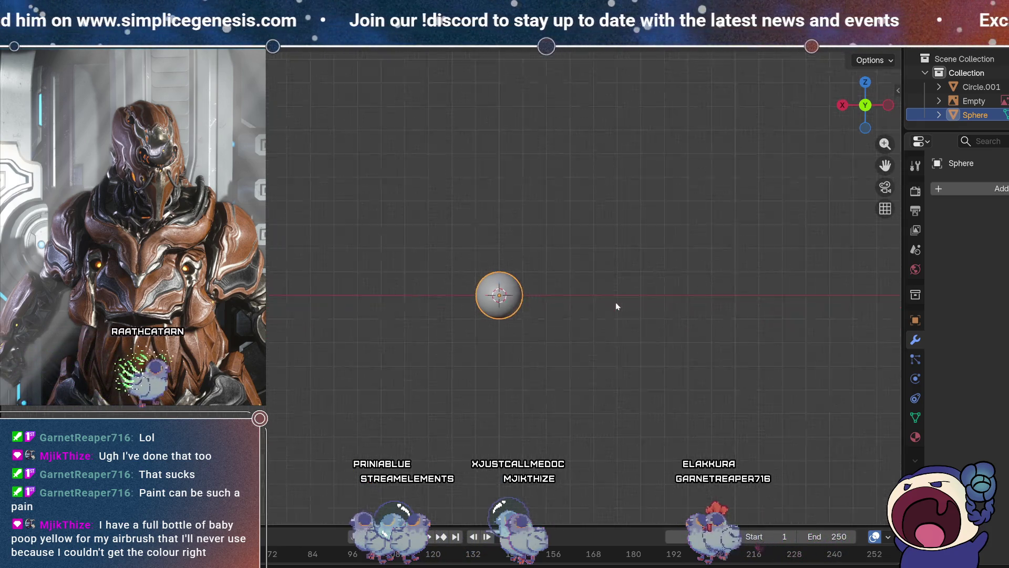
Frame the sphere and scale its mesh to about 0.096 in Edit Mode.
key("KP_Decimal")
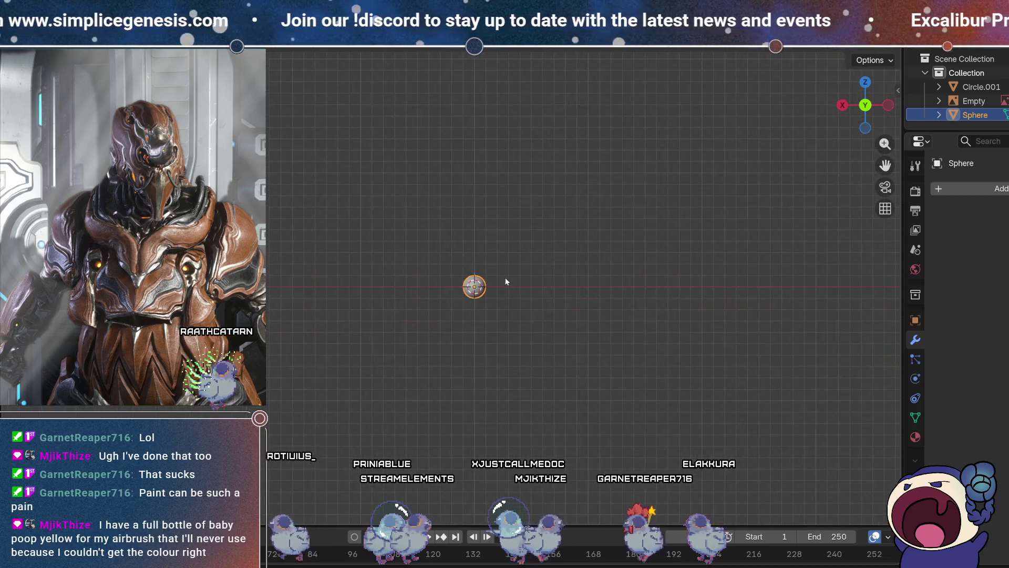
key("KP_Decimal")
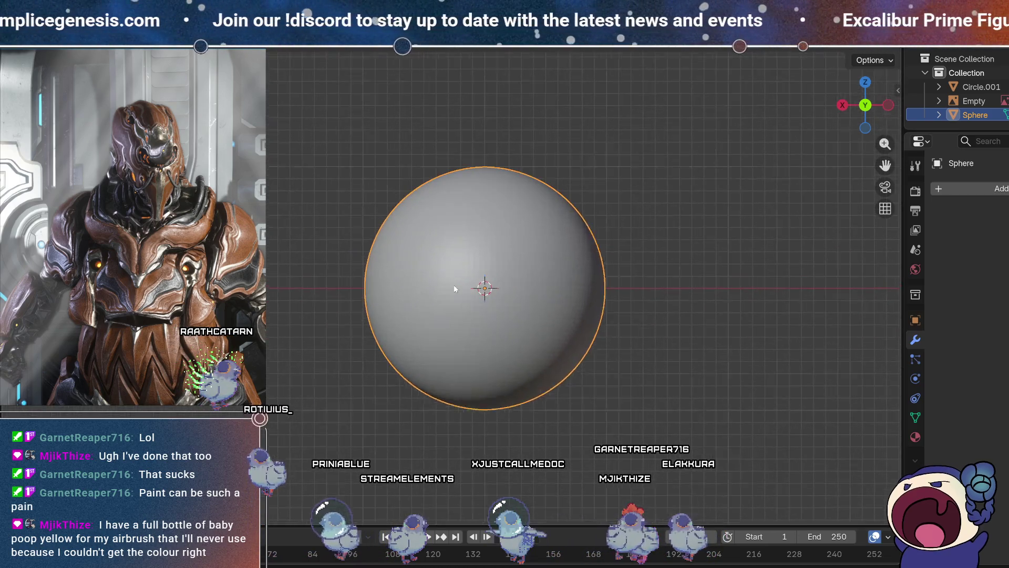
key("s")
key("Escape")
key("Tab")
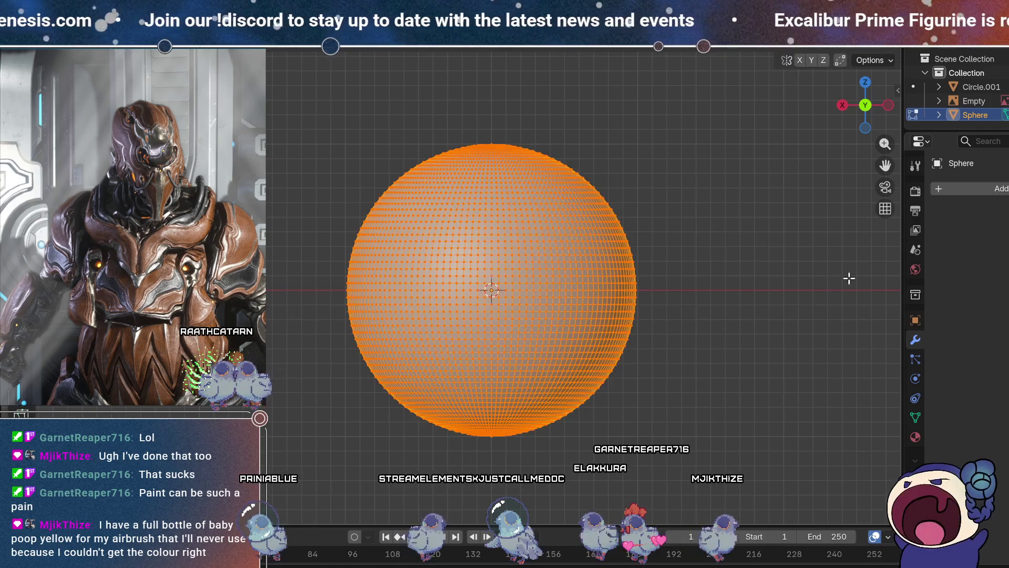
key("s")
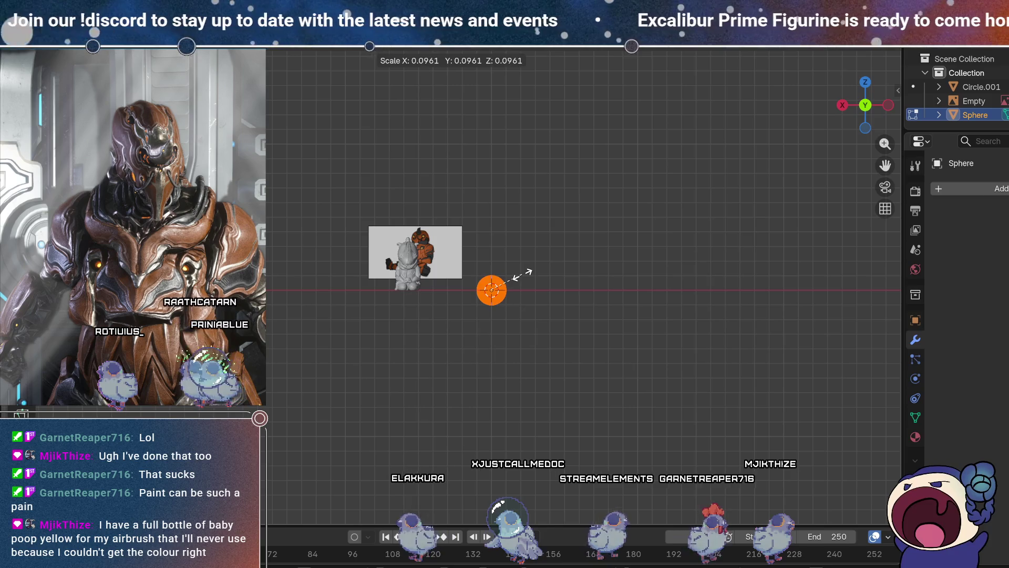
left_click(520, 284)
key("Tab")
scroll(518, 284, "up", 4)
scroll(519, 284, "up", 2)
mouse_move(659, 199)
middle_mouse_down("shift")
mouse_move(592, 339)
mouse_move(582, 332)
mouse_move(620, 267)
middle_mouse_up("shift")
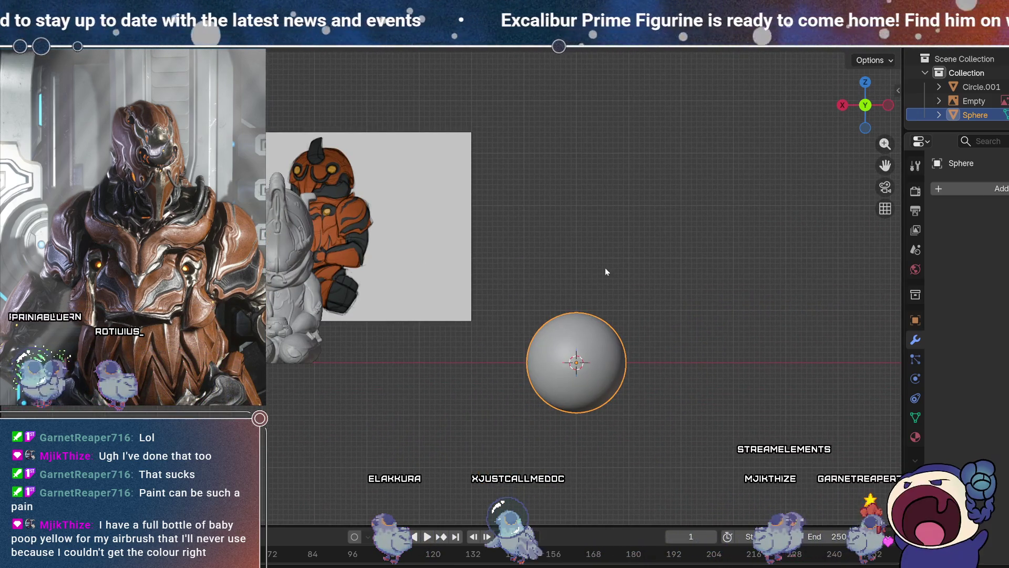
Hide the grey statue from view.
left_click(360, 216)
mouse_move(359, 213)
middle_mouse_down()
mouse_move(627, 241)
mouse_move(559, 248)
mouse_move(598, 256)
middle_mouse_up()
left_click(271, 283)
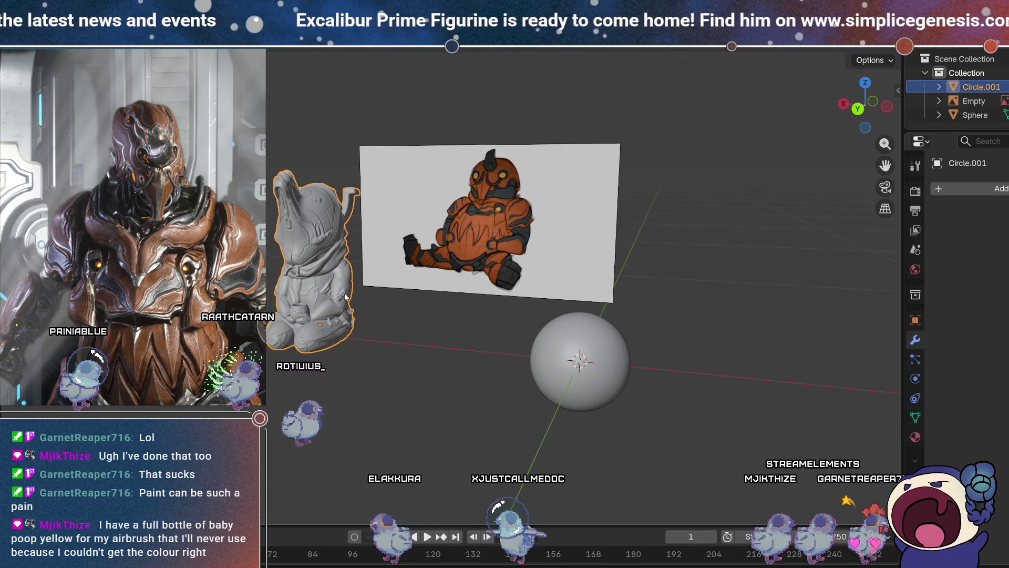
key("h")
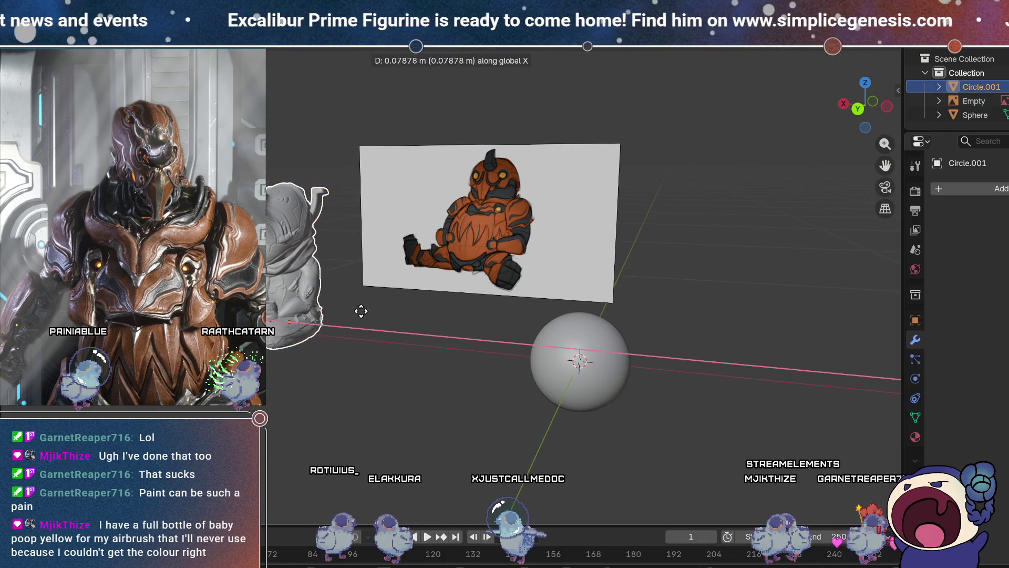
Move the reference image Empty left along the X axis.
left_click(582, 303)
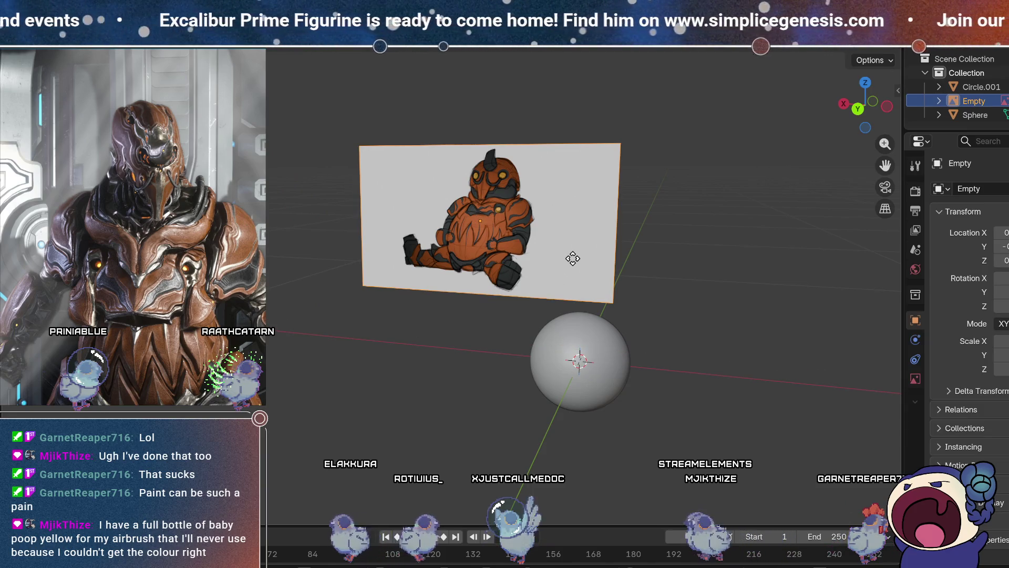
key("g")
key("x")
left_click(476, 239)
mouse_move(814, 345)
middle_mouse_down()
mouse_move(418, 304)
mouse_move(462, 321)
mouse_move(750, 351)
mouse_move(534, 269)
mouse_move(552, 269)
mouse_move(352, 225)
middle_mouse_up()
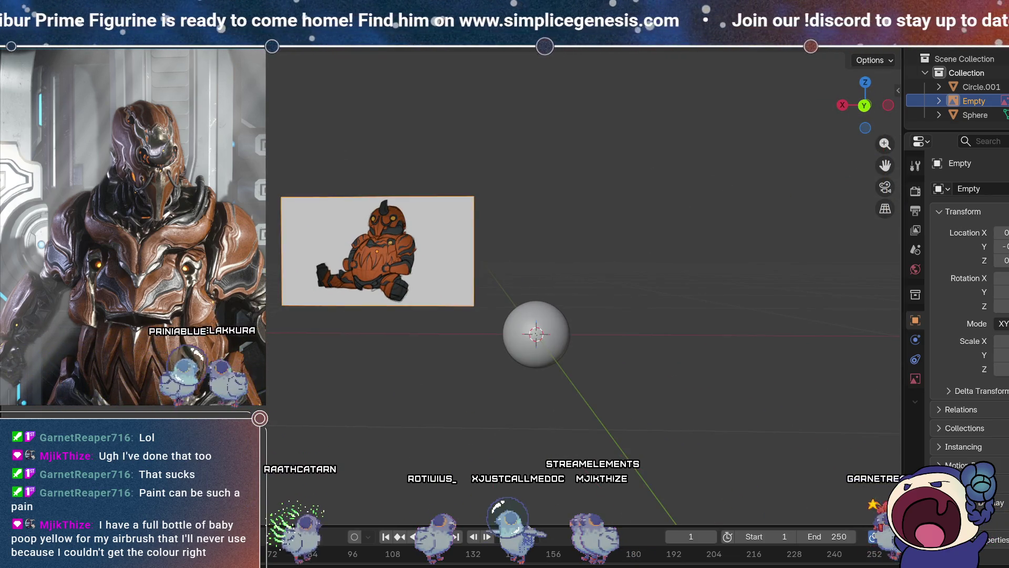
Move the grey Circle.001 figure along X to the right of the sphere.
left_click(980, 86)
key("g")
key("x")
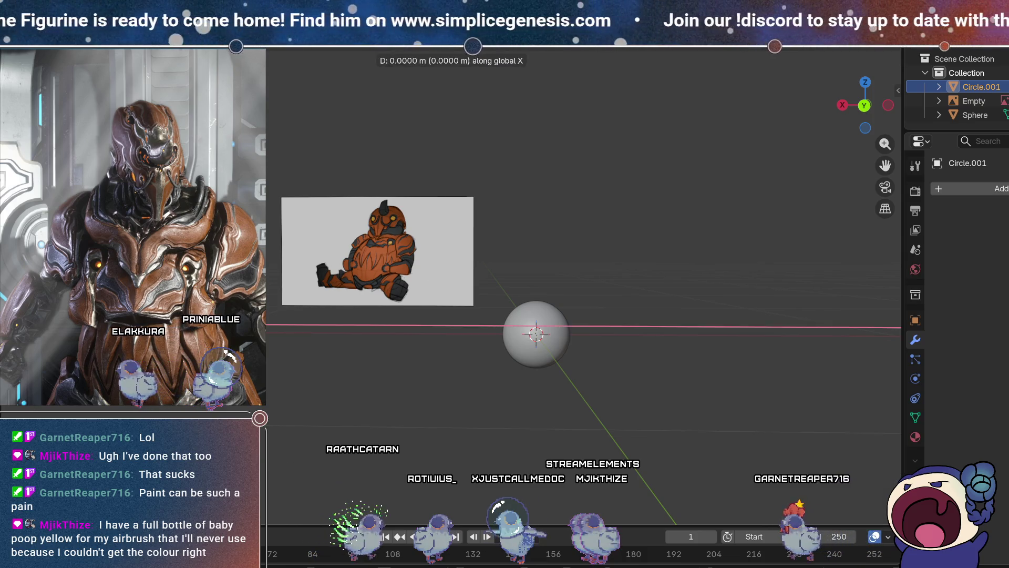
left_click(650, 377)
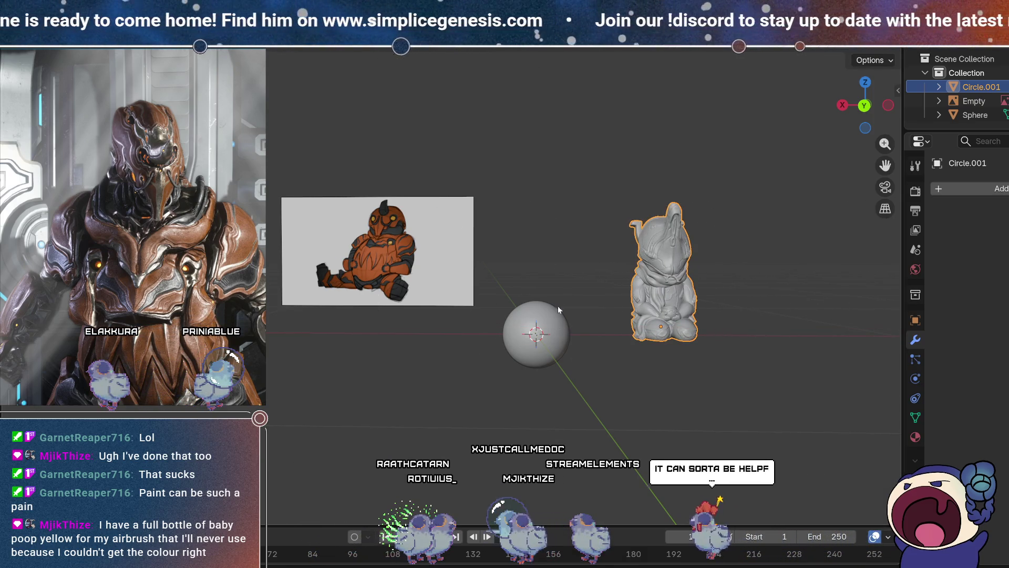
Zoom and pan the view to centre on the sphere and grey figure.
middle_click_drag(557, 304, 519, 288, "shift")
scroll(509, 339, "up", 3)
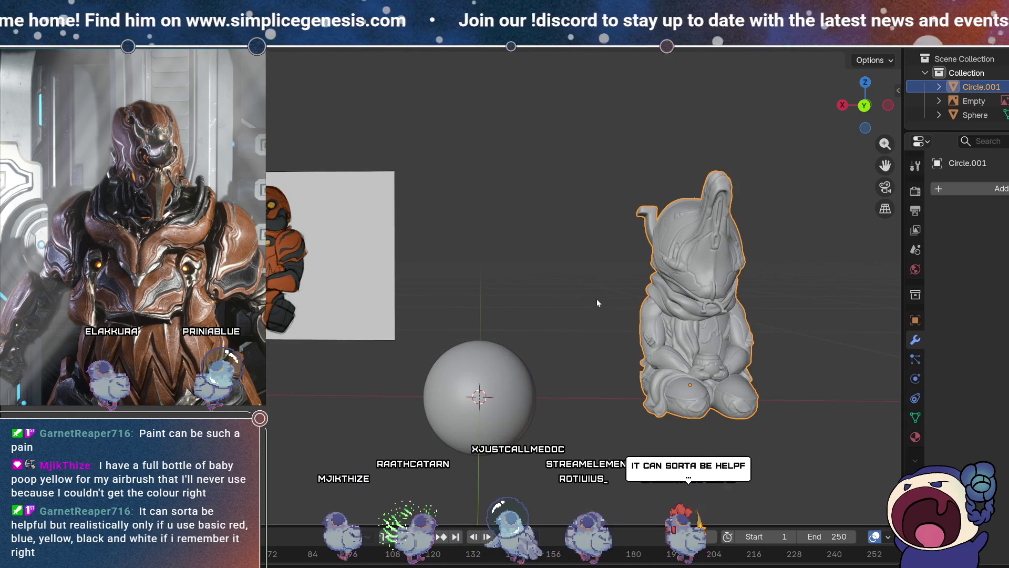
middle_click_drag(611, 319, 620, 264, "shift")
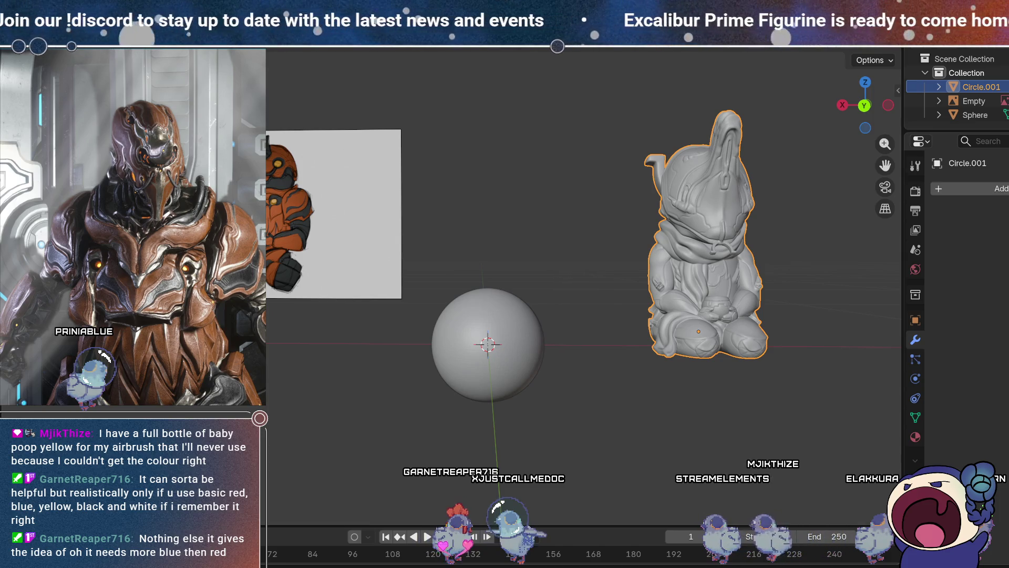
In front view, raise the sphere along Z so it rests on the ground line.
left_click(521, 331)
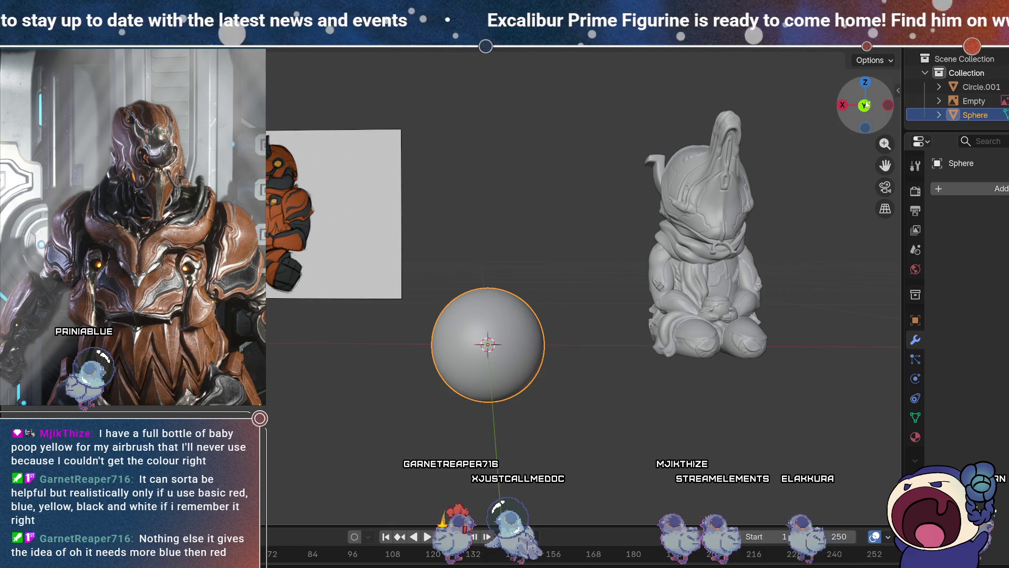
left_click(865, 83)
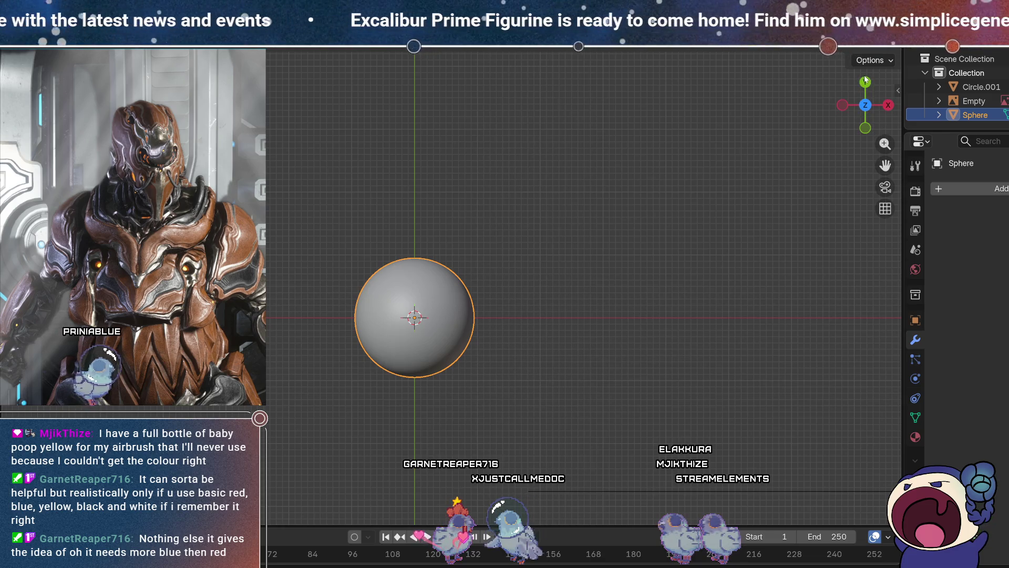
left_click_drag(865, 79, 862, 83)
left_click(868, 82)
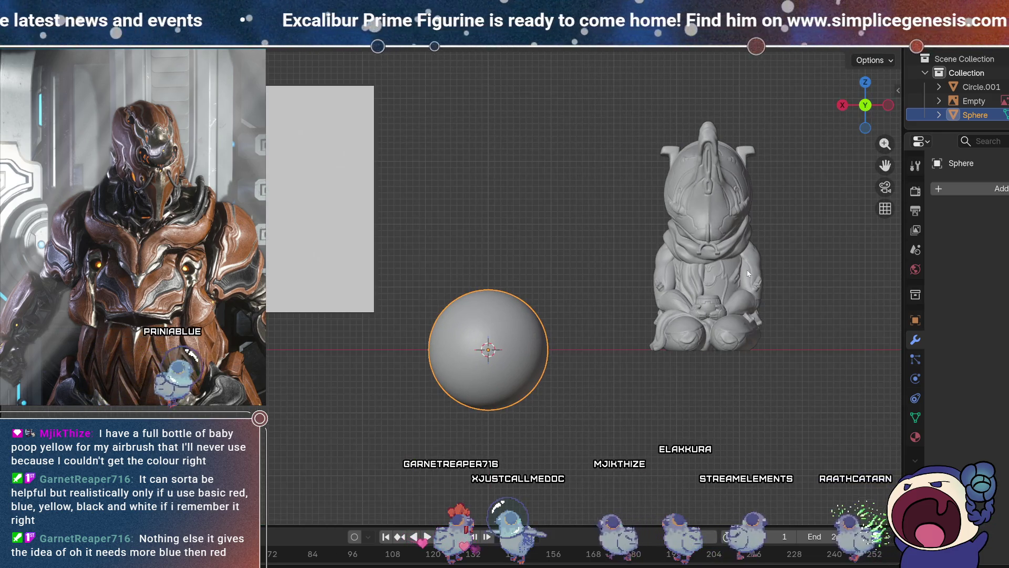
left_click(648, 316)
left_click(540, 376)
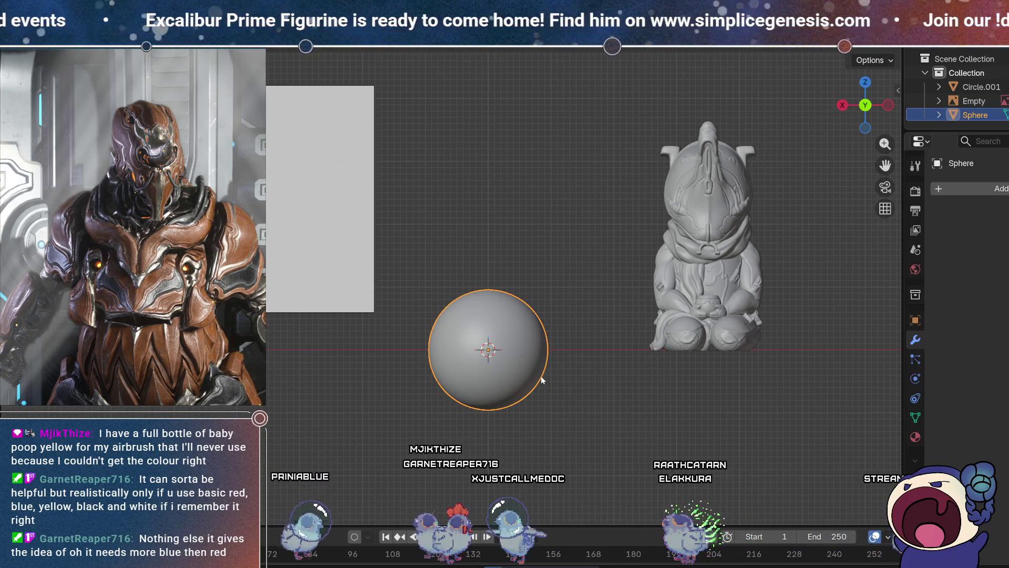
key("g")
key("z")
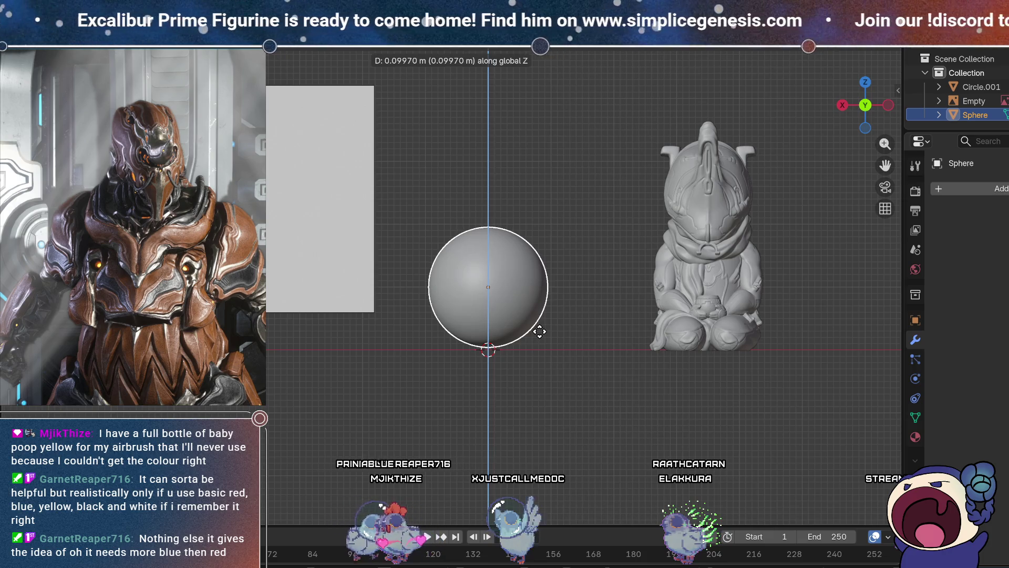
left_click(542, 332)
Scale the sphere's mesh slightly larger in Edit Mode, then return to front view.
key("Tab")
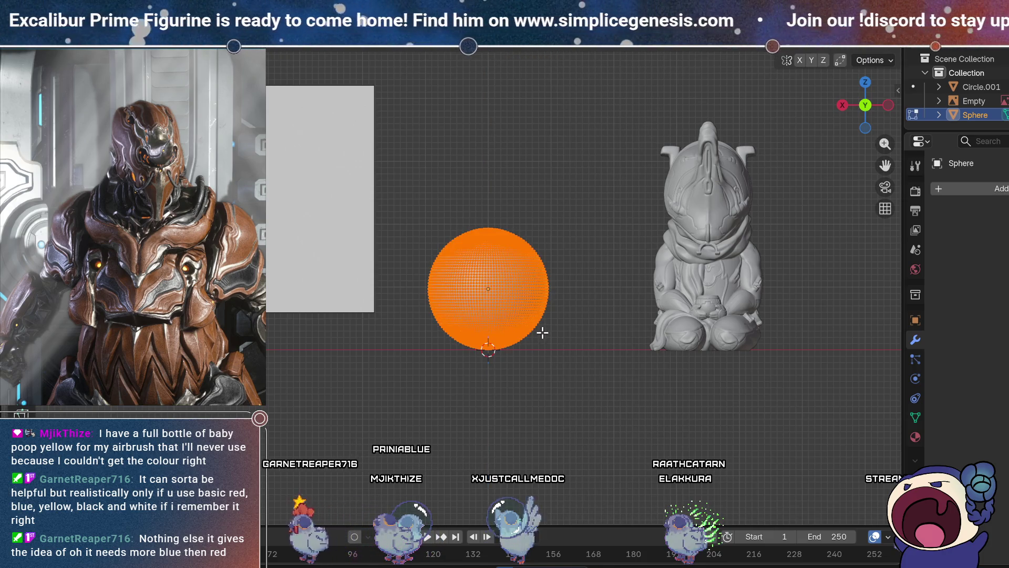
key("s")
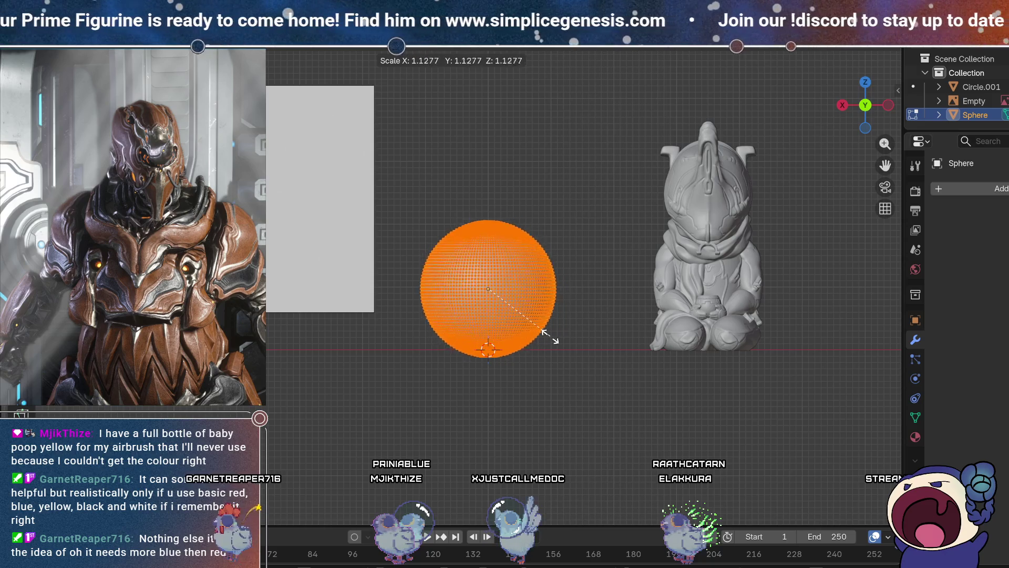
left_click(557, 339)
key("Tab")
mouse_move(542, 242)
middle_mouse_down()
mouse_move(498, 294)
mouse_move(355, 298)
mouse_move(356, 283)
middle_mouse_up()
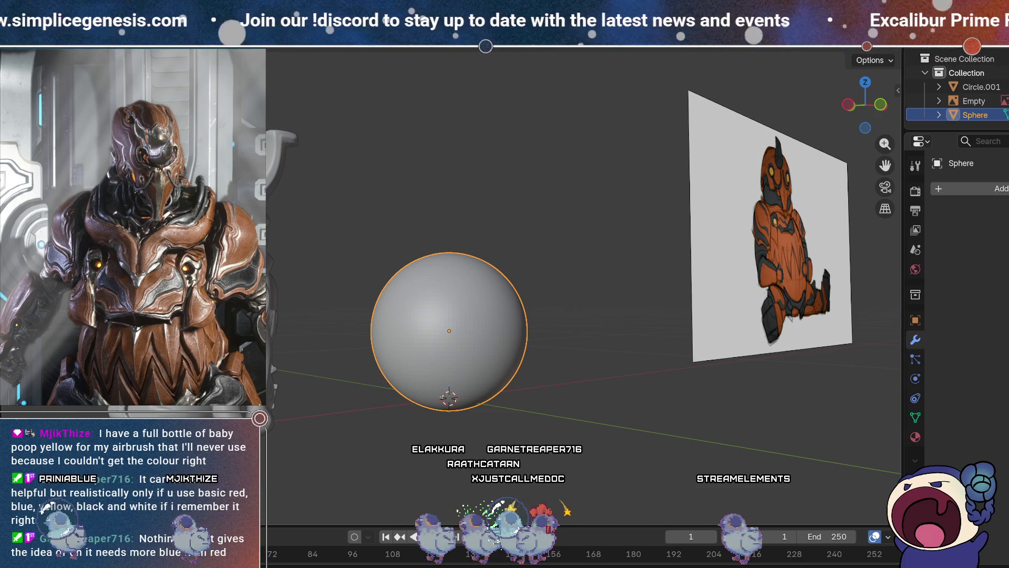
middle_click_drag(473, 315, 621, 313)
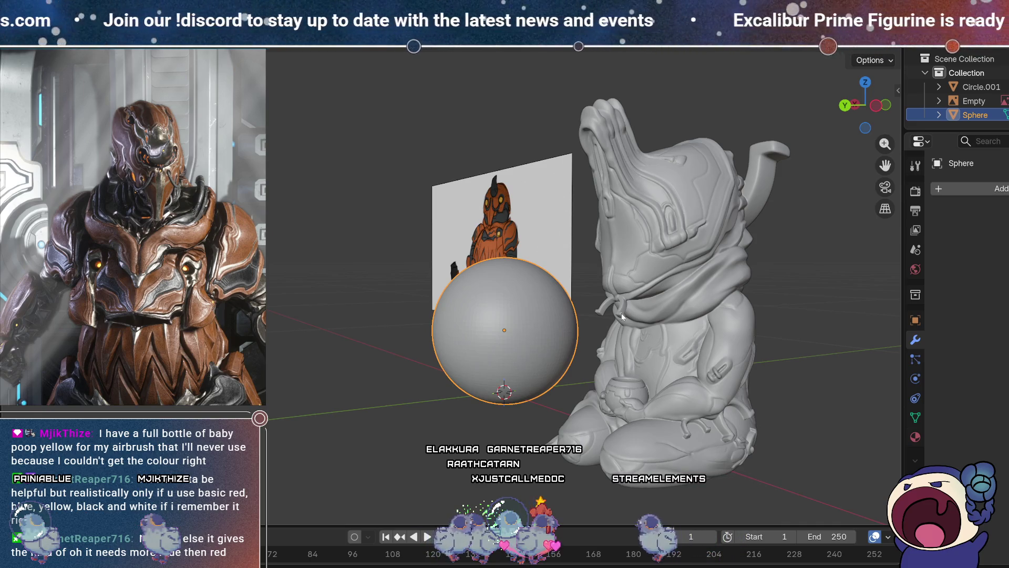
middle_click_drag(622, 313, 681, 311)
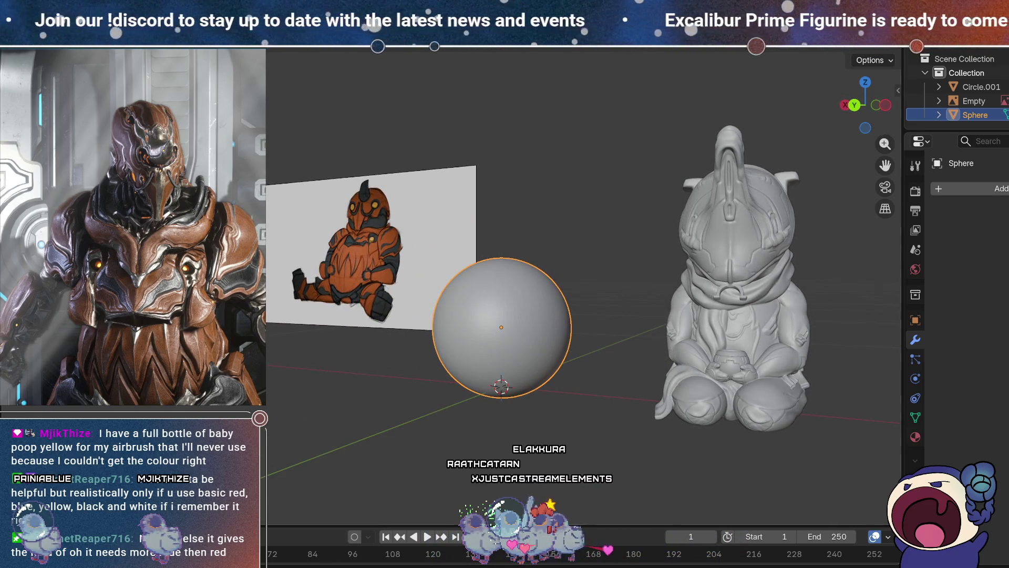
left_click(854, 105)
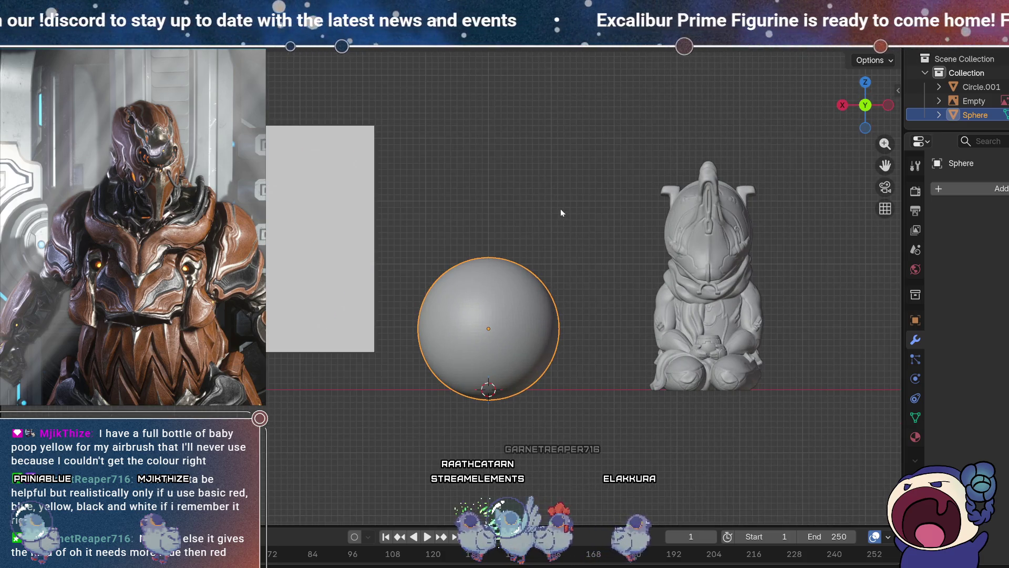
In orthographic front view, duplicate the sphere and place the copy on top along Z.
key("KP_5")
key("shift+d")
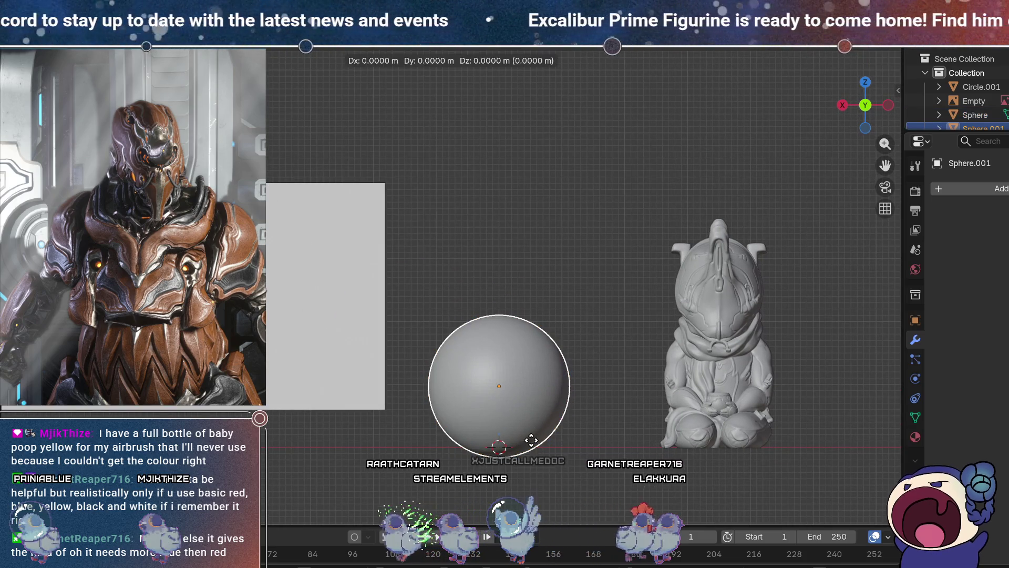
key("z")
left_click(550, 324)
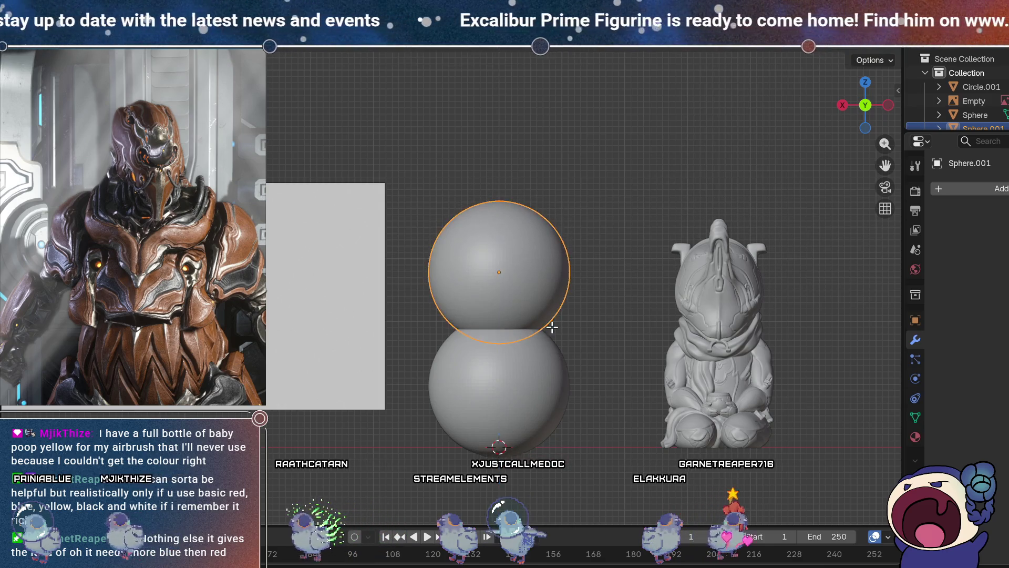
Shrink the top copy's mesh to about 0.7 to form the head, then reselect the body sphere.
key("Tab")
key("s")
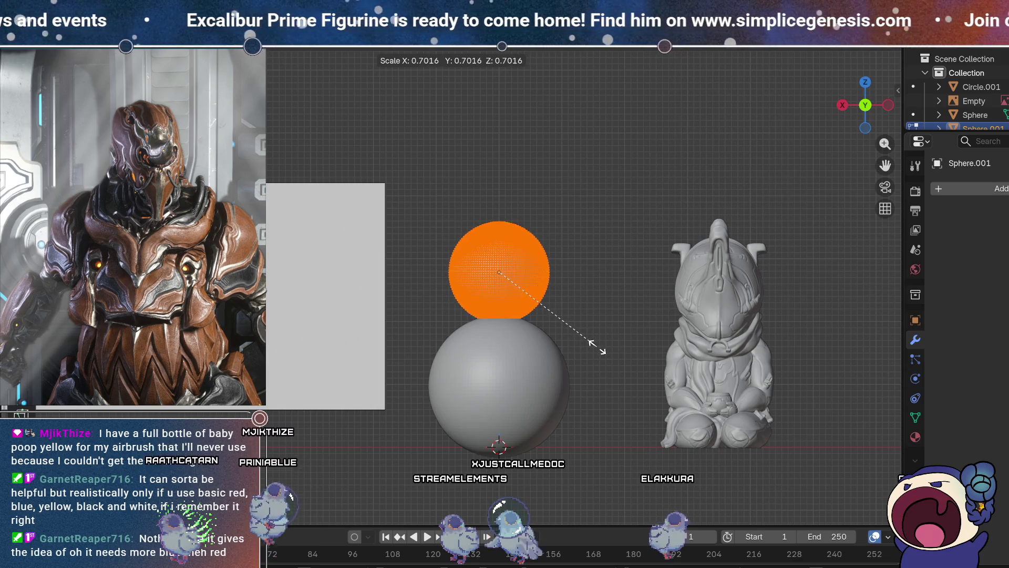
left_click(597, 346)
key("Tab")
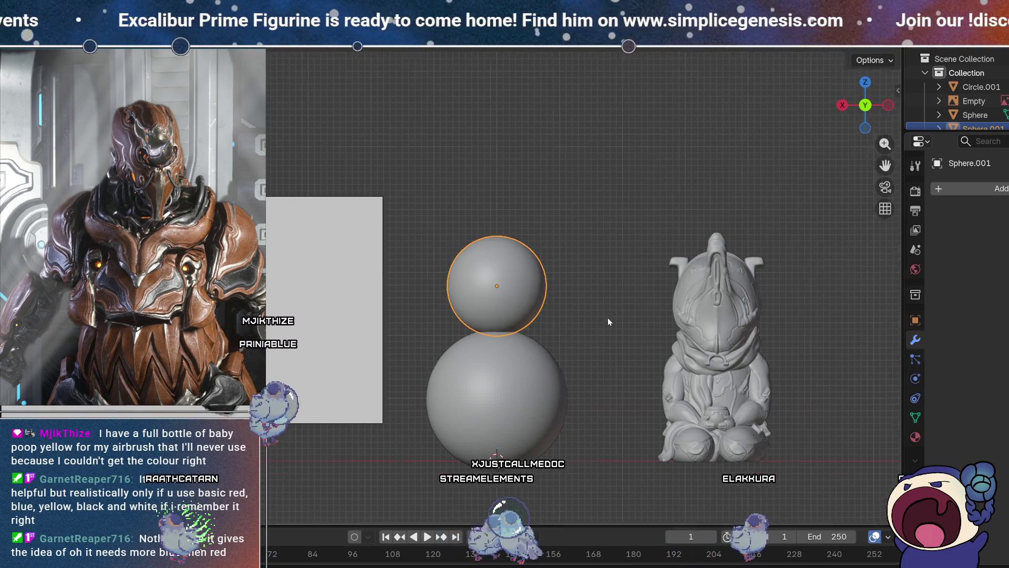
middle_click_drag(696, 302, 645, 310)
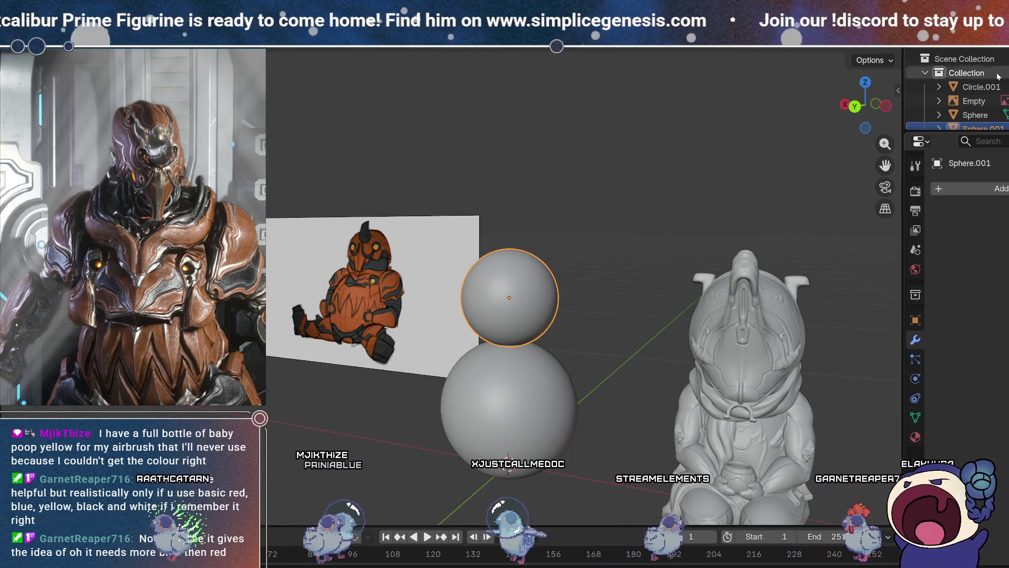
left_click(855, 107)
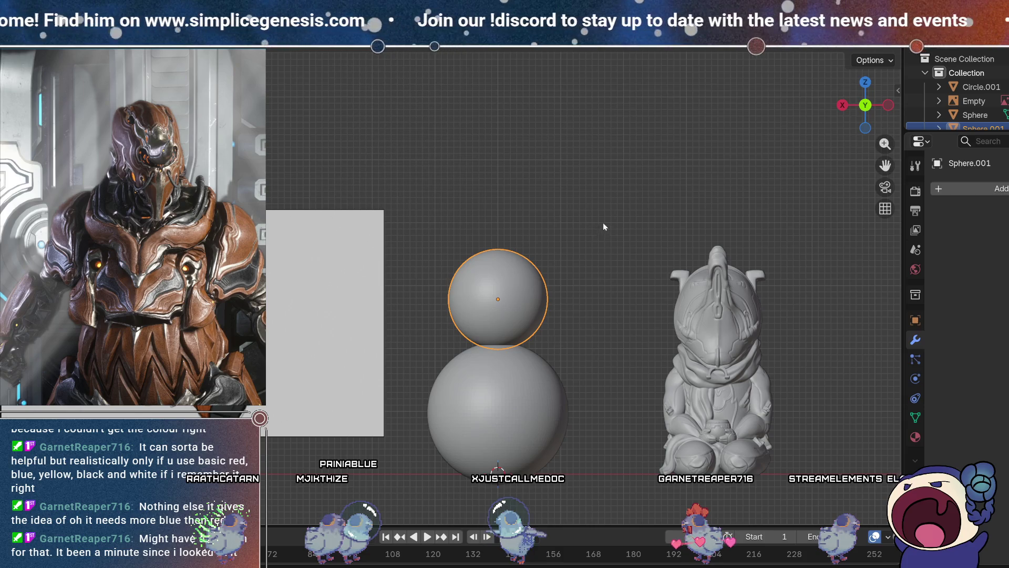
middle_click_drag(551, 281, 578, 204, "shift")
left_click(543, 286)
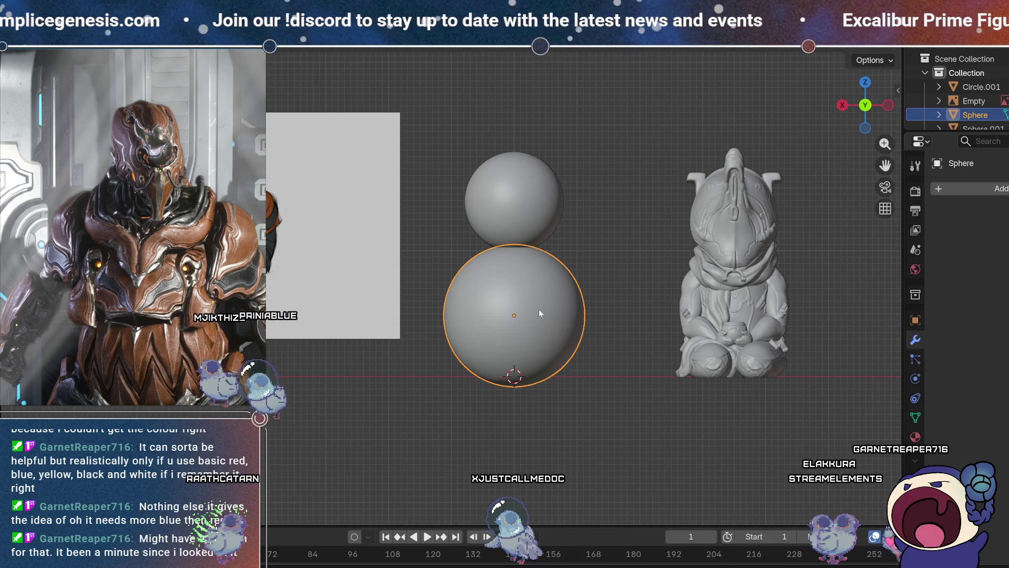
Duplicate the body sphere in place and bring up the Add Modifier list.
key("shift+d")
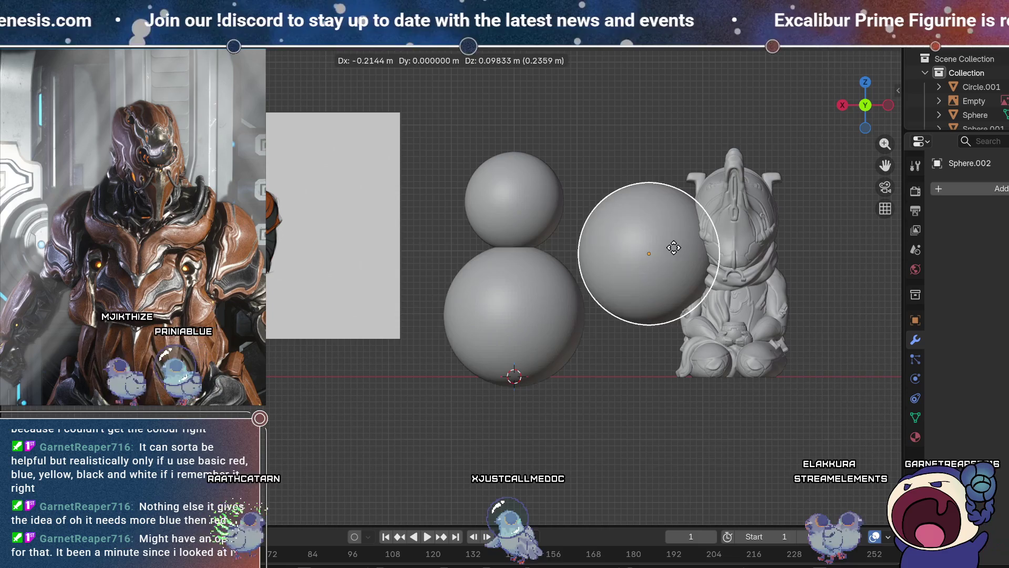
key("Escape")
left_click(962, 190)
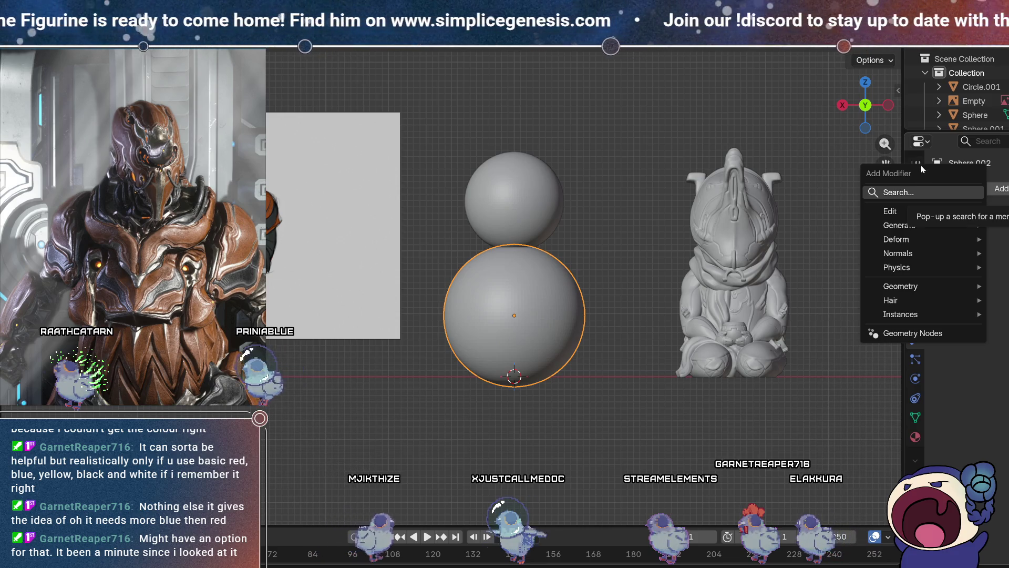
Add a Mirror modifier to Sphere.002 and start moving its mesh out toward the shoulder.
left_click(907, 194)
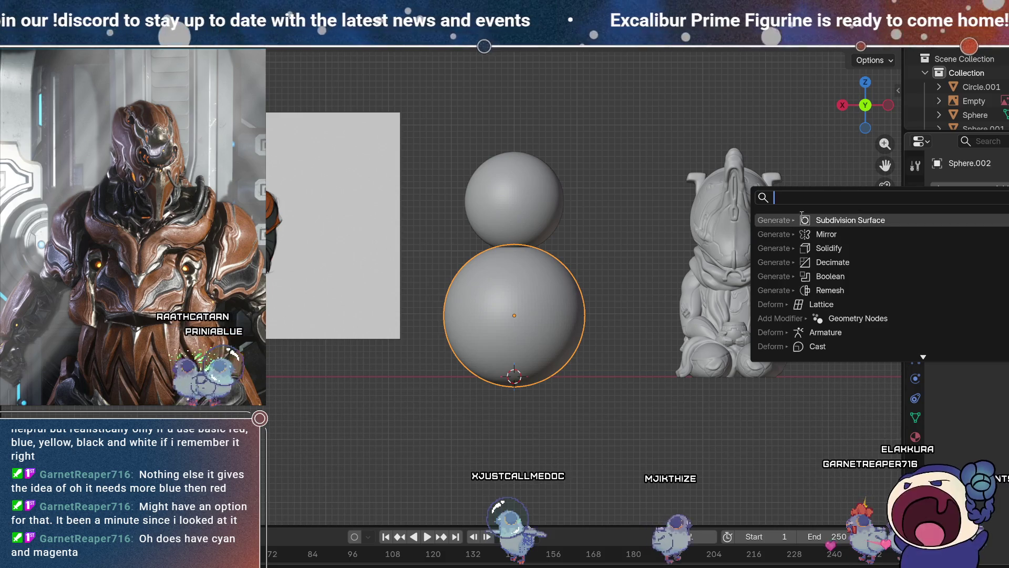
left_click(836, 234)
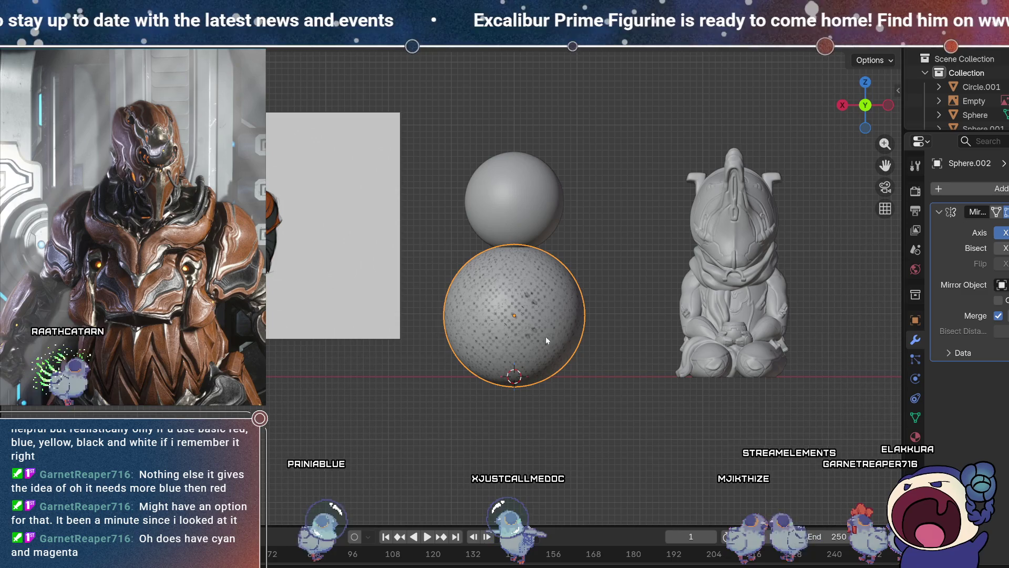
key("Tab")
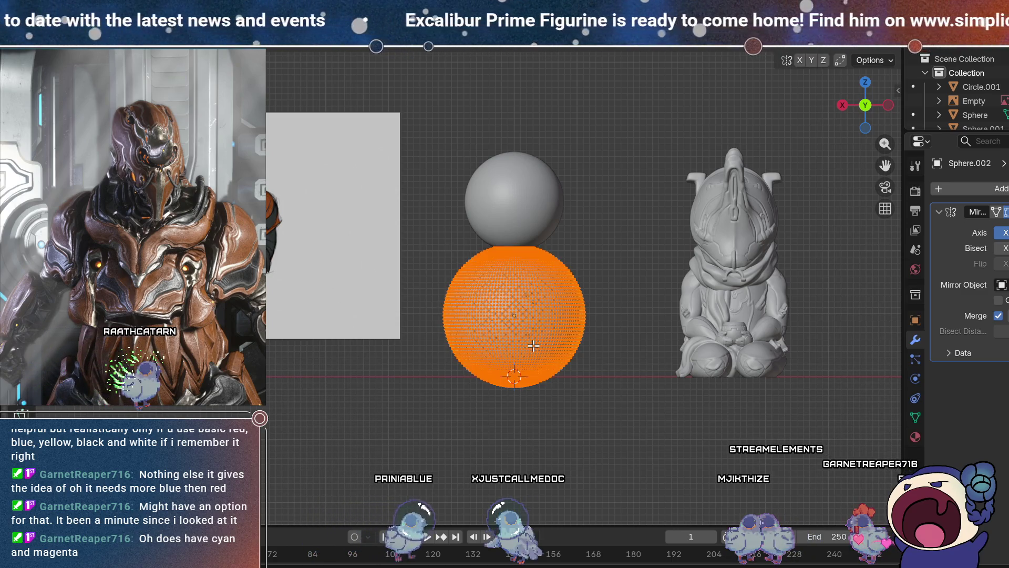
key("g")
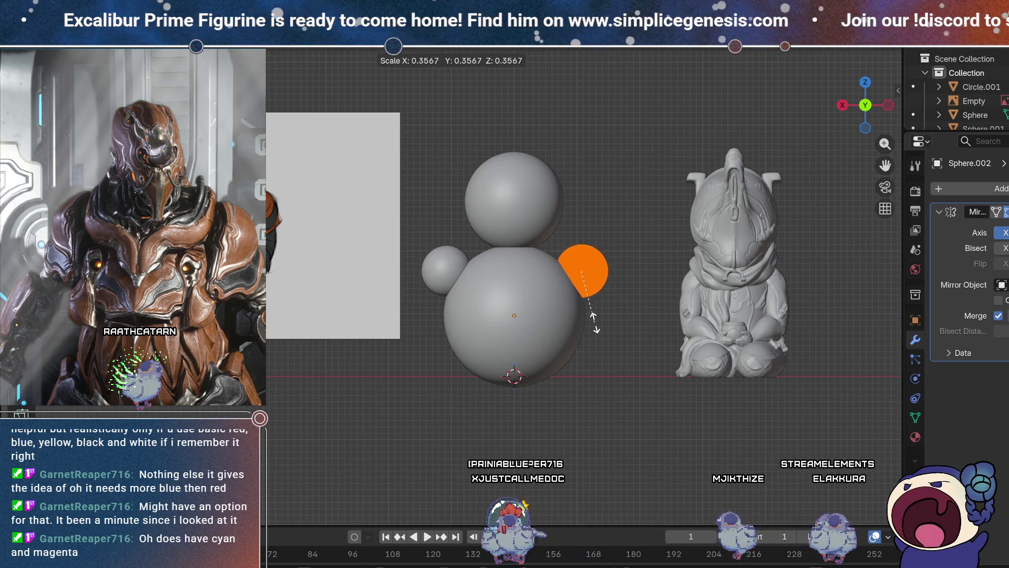
Shrink the mirrored shoulder spheres and move them higher and inward against the body.
left_click(599, 322)
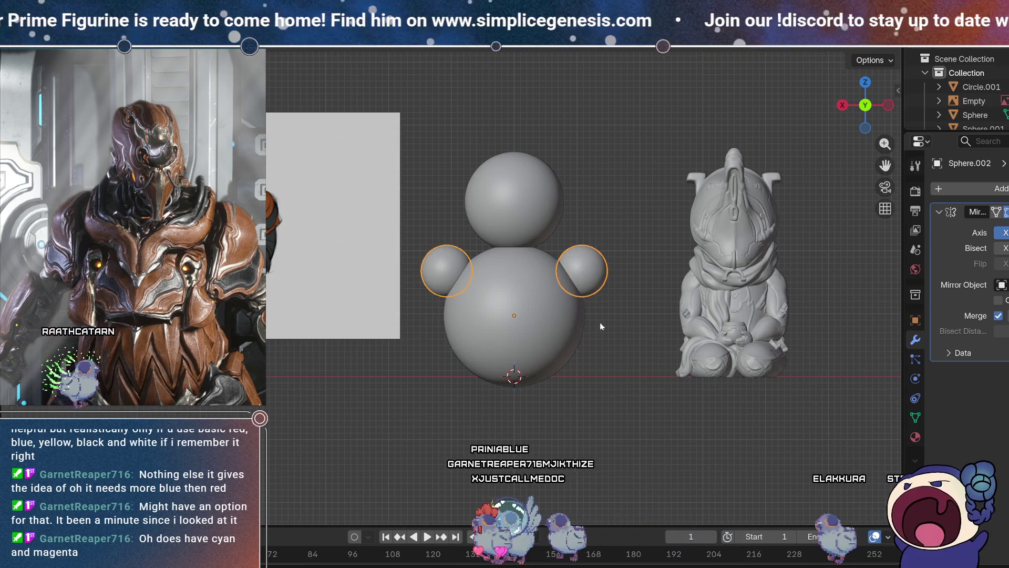
key("g")
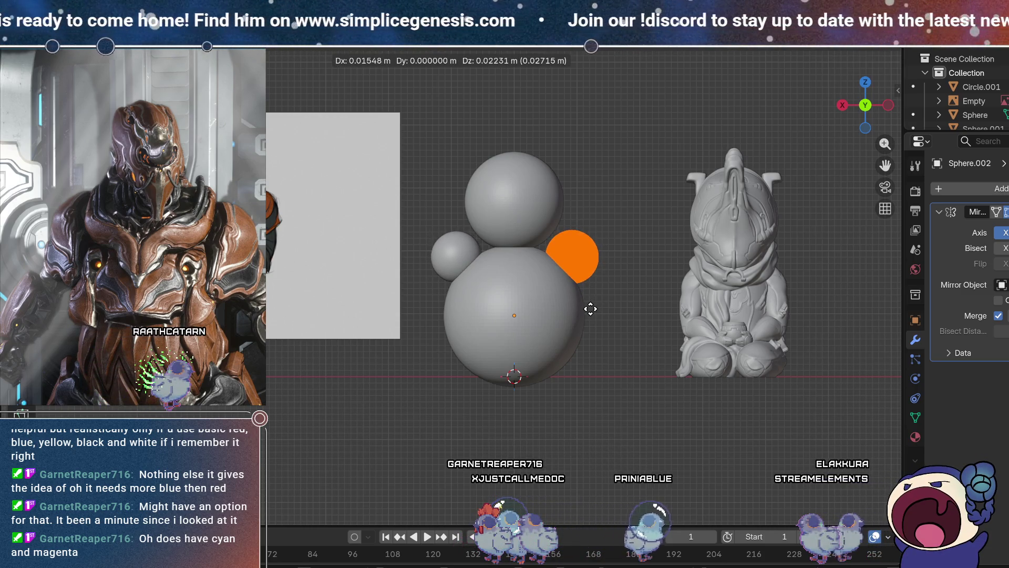
left_click(590, 308)
Select the head sphere in side view and start moving it.
middle_click_drag(651, 261, 528, 188)
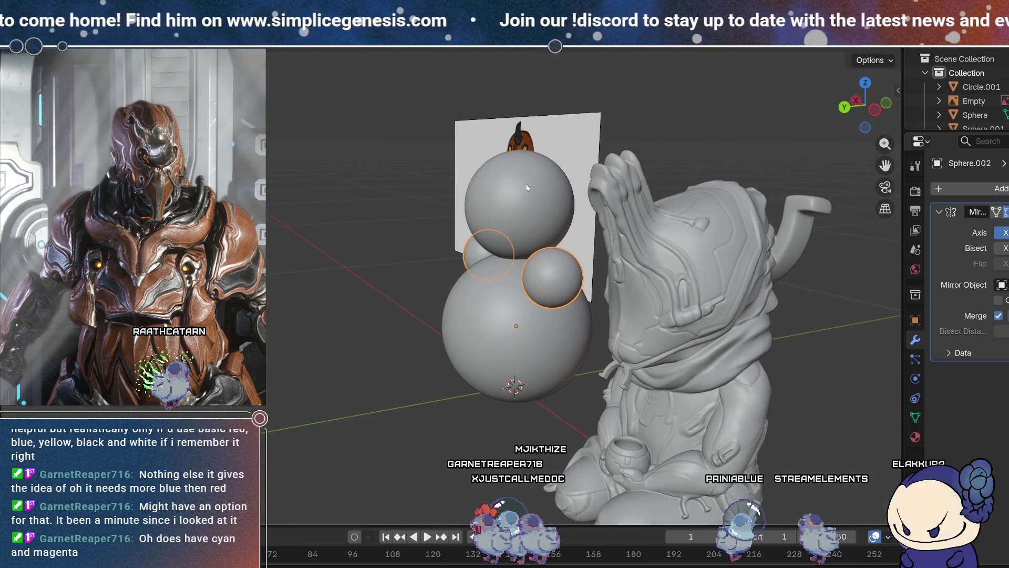
left_click(527, 187)
middle_click_drag(572, 244, 642, 248)
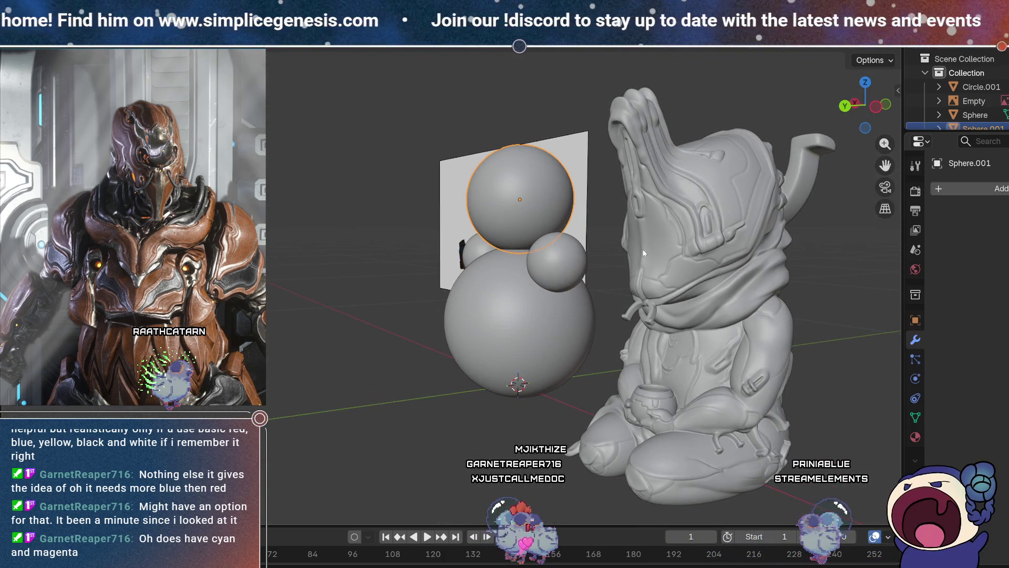
left_click(855, 103)
key("g")
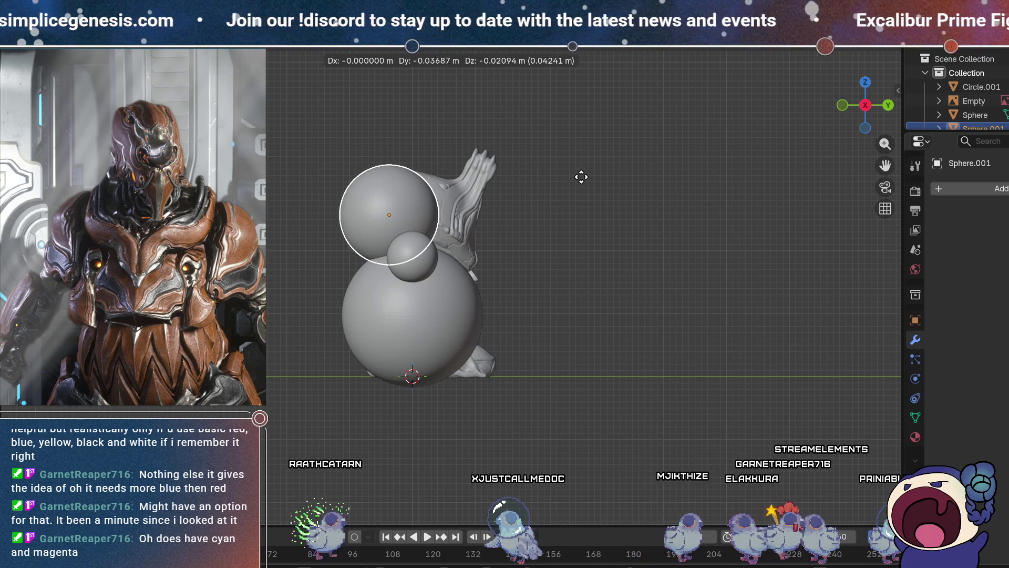
Place the head sphere slightly back and down, then select the large body sphere.
left_click(580, 174)
mouse_move(665, 268)
middle_mouse_down()
mouse_move(702, 264)
mouse_move(726, 204)
mouse_move(660, 301)
mouse_move(612, 256)
mouse_move(510, 263)
mouse_move(435, 299)
mouse_move(303, 291)
middle_mouse_up()
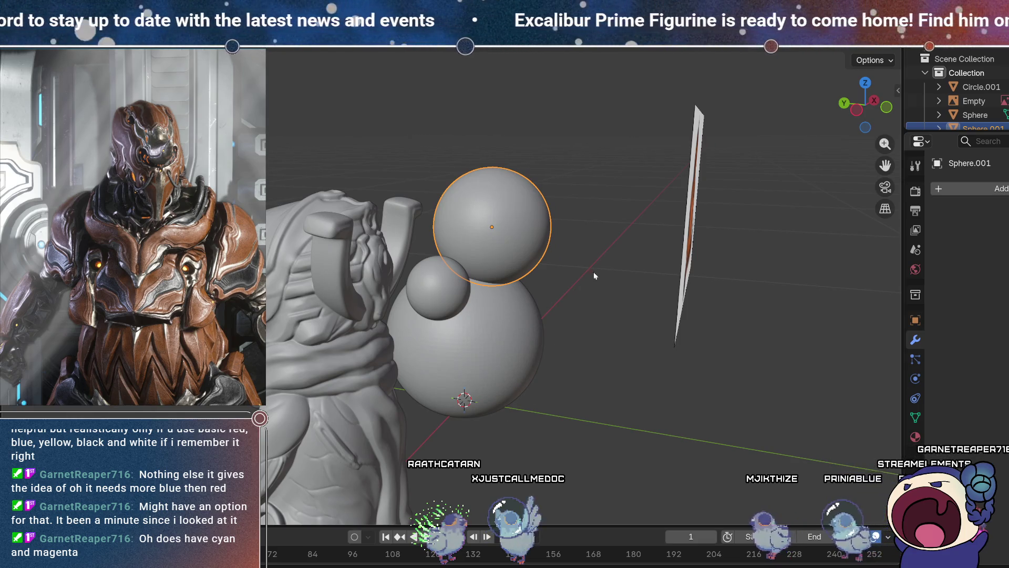
mouse_move(654, 360)
middle_mouse_down()
mouse_move(650, 337)
mouse_move(503, 231)
mouse_move(708, 242)
mouse_move(496, 213)
mouse_move(385, 257)
middle_mouse_up()
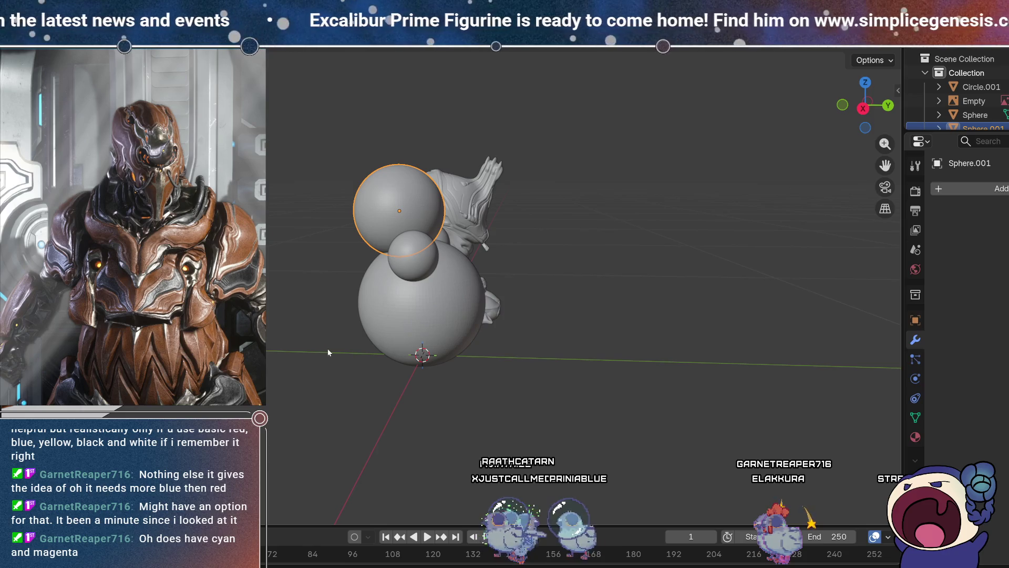
mouse_move(384, 393)
middle_mouse_down()
mouse_move(433, 378)
mouse_move(447, 346)
mouse_move(402, 340)
mouse_move(405, 316)
middle_mouse_up()
left_click(390, 322)
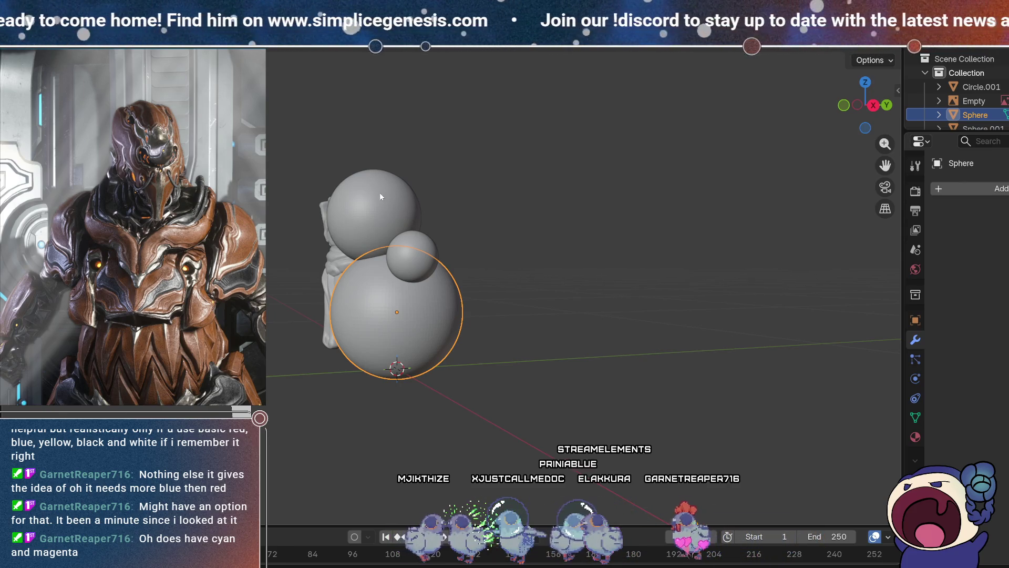
mouse_move(792, 437)
middle_mouse_down()
mouse_move(661, 337)
mouse_move(520, 342)
mouse_move(559, 365)
mouse_move(499, 349)
middle_mouse_up()
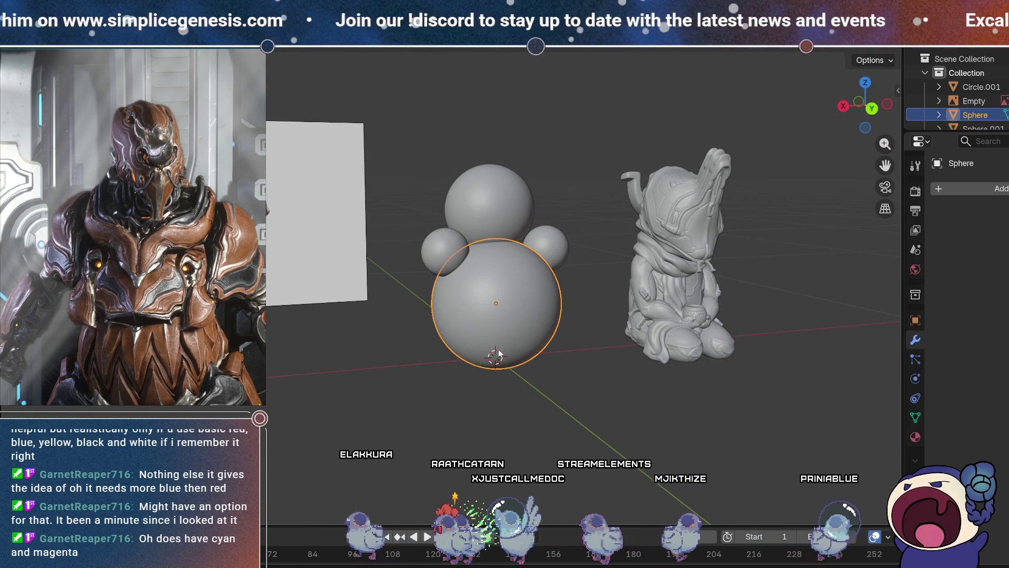
key("Tab")
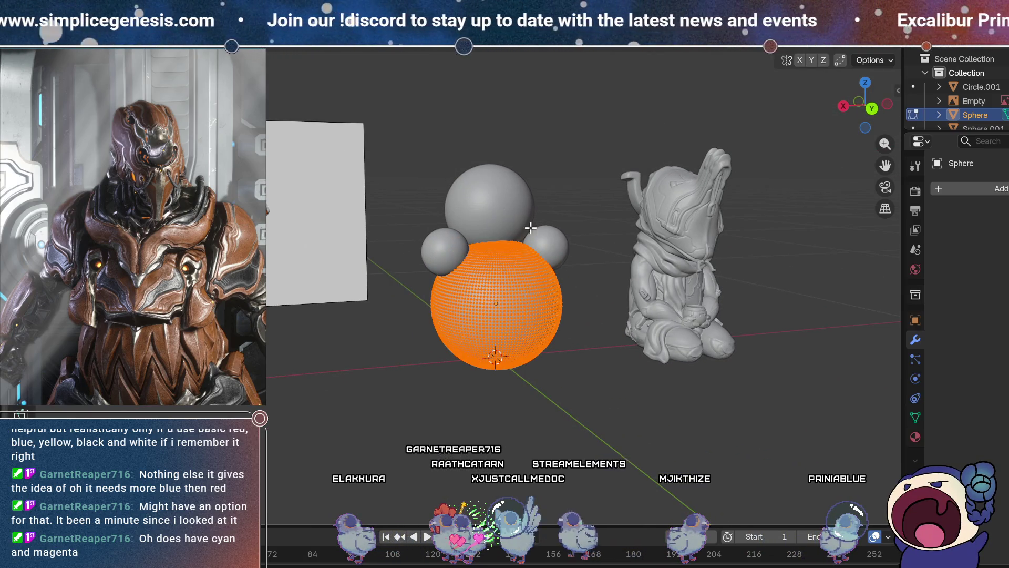
key("Tab")
left_click(547, 245)
middle_click_drag(597, 271, 589, 275)
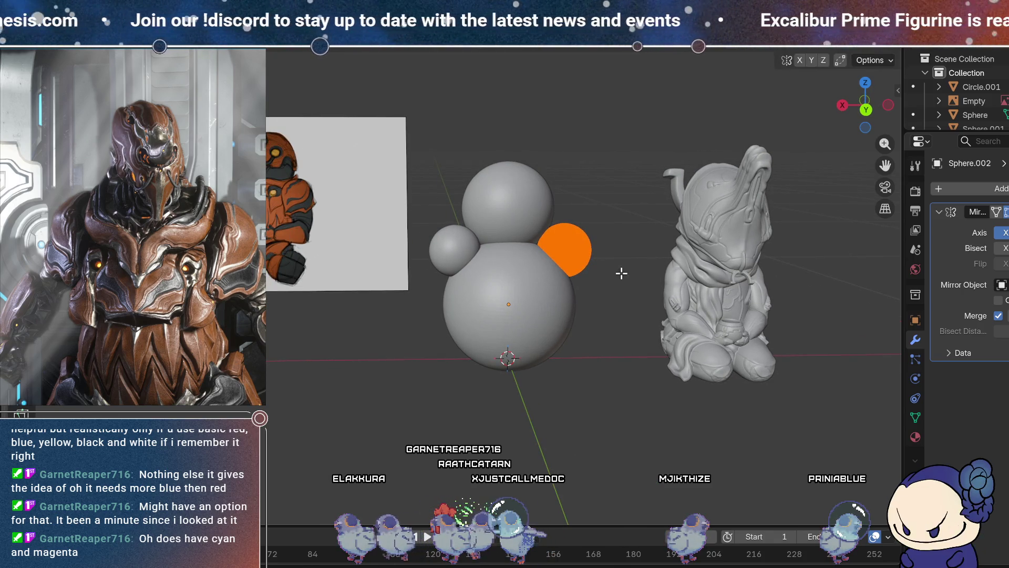
left_click(621, 272)
middle_click_drag(622, 272, 639, 269)
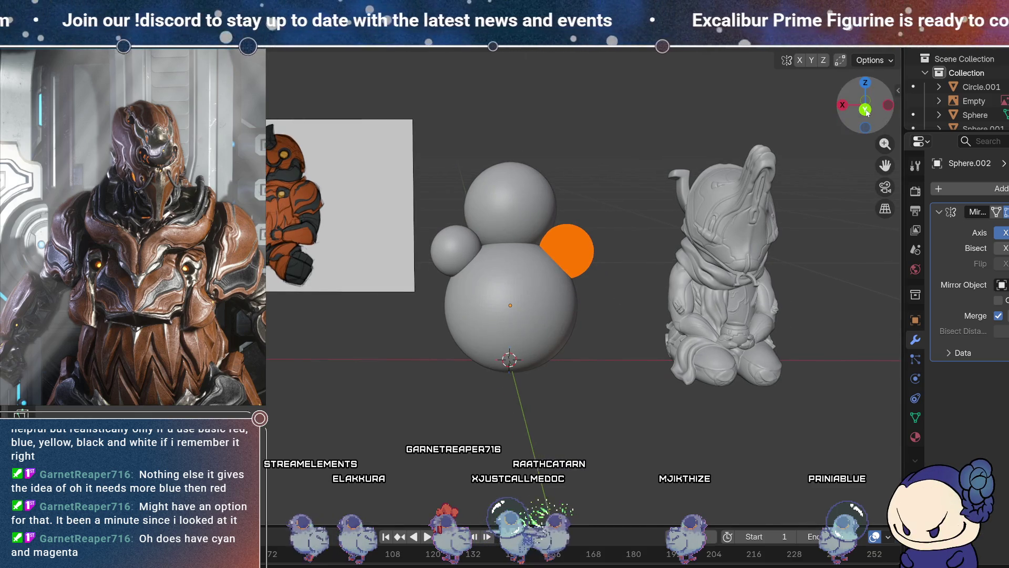
left_click(867, 112)
key("g")
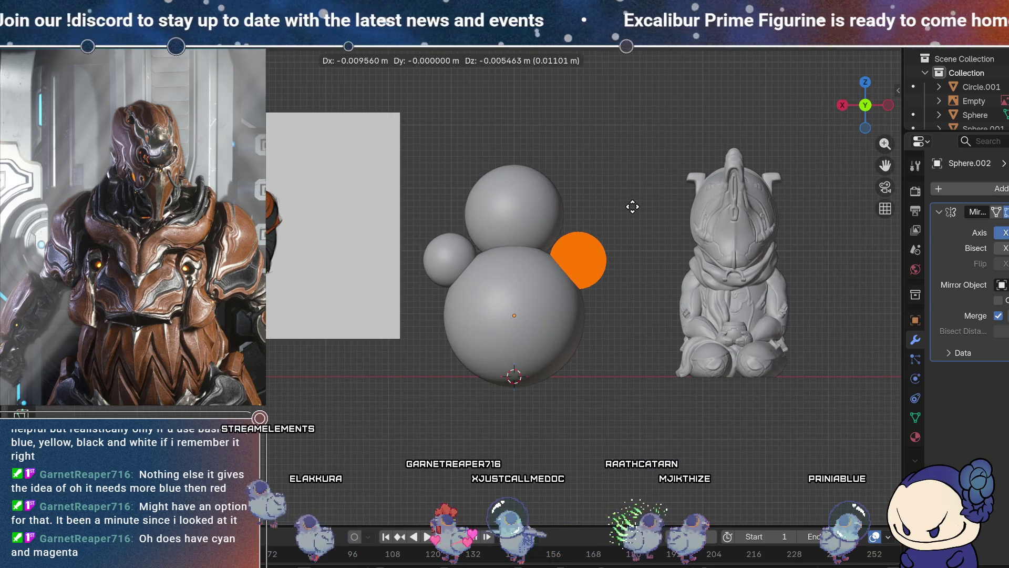
right_click(644, 208)
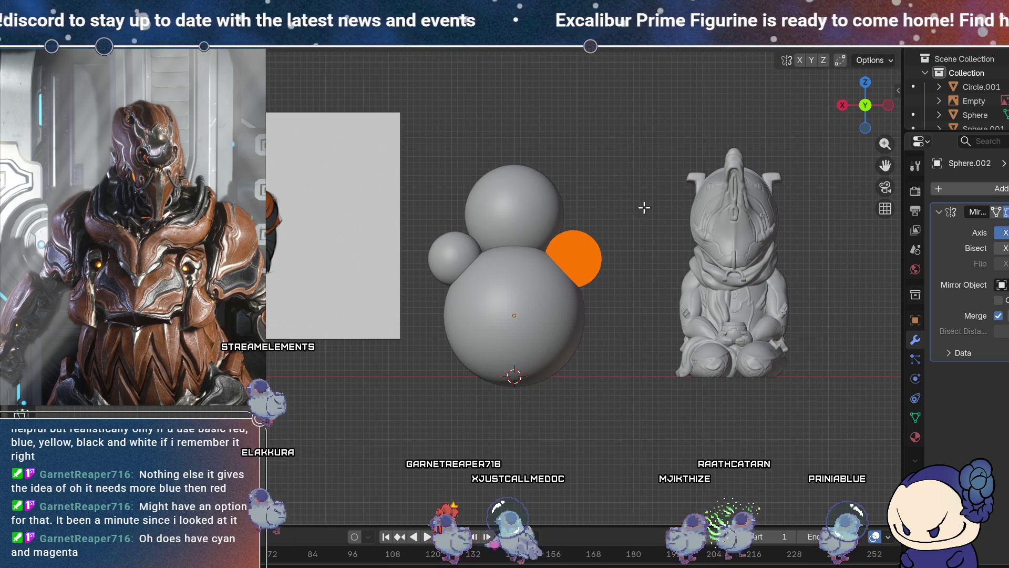
key("ctrl+KP_3")
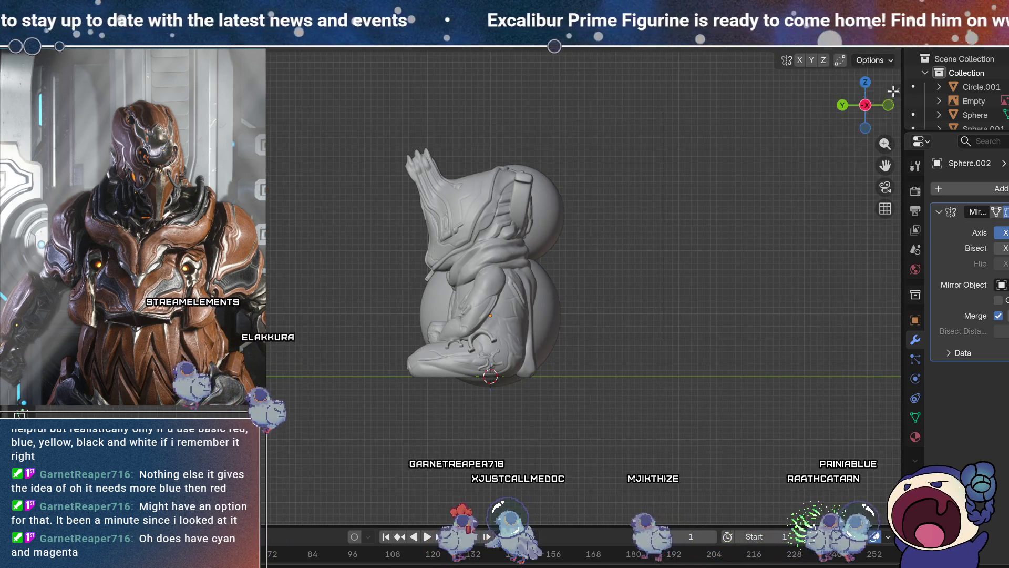
left_click(842, 105)
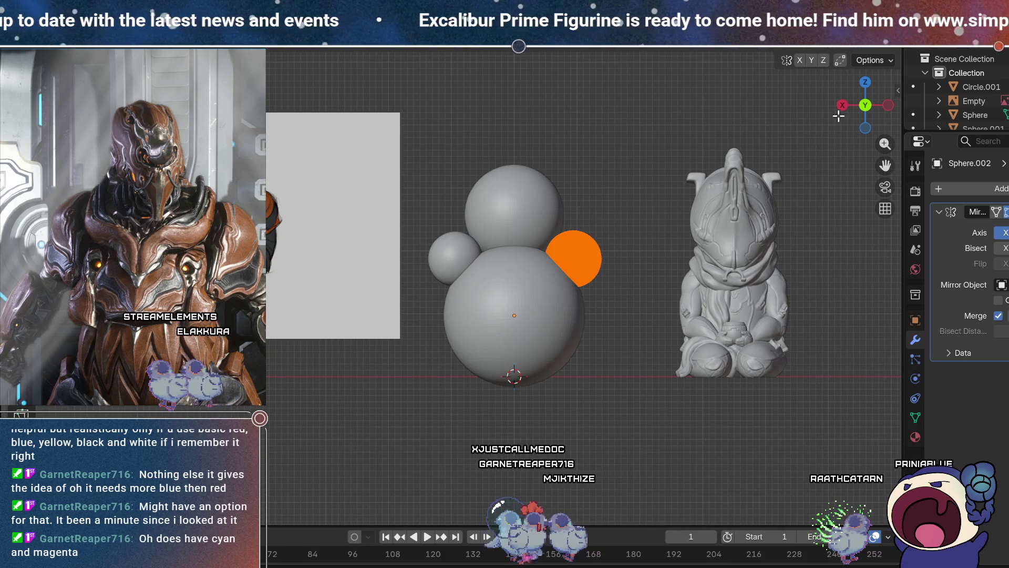
left_click(842, 104)
key("g")
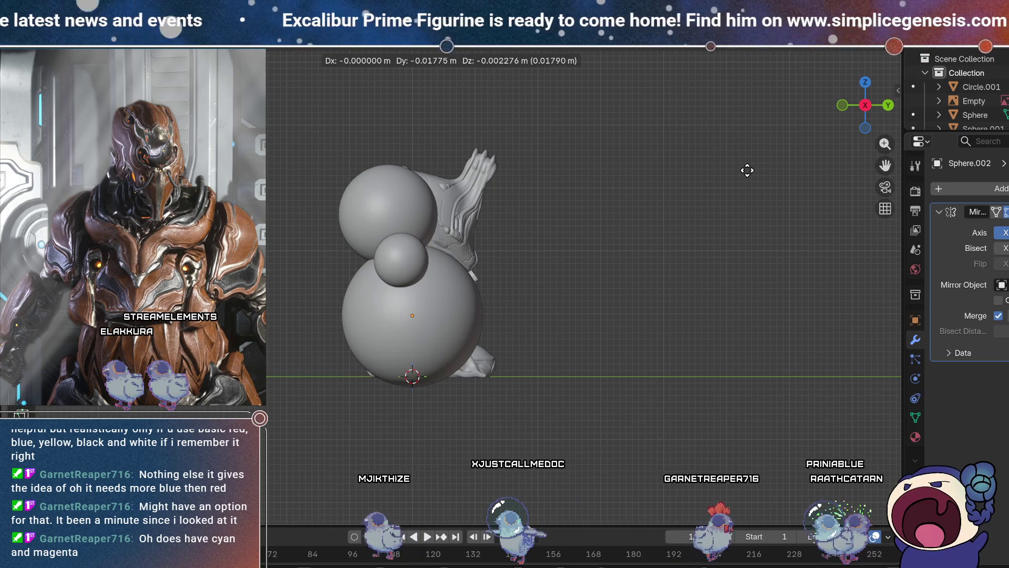
key("Escape")
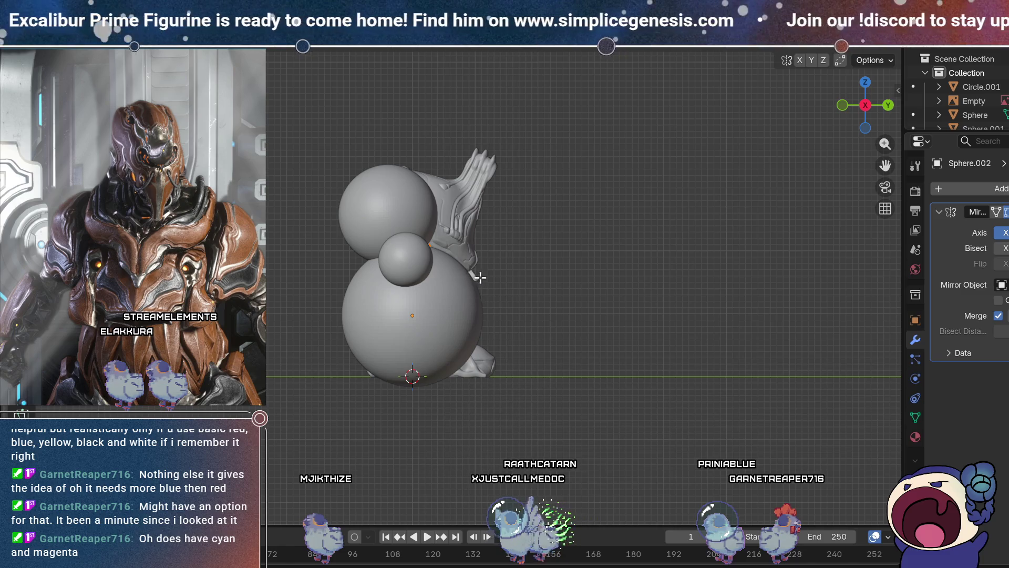
mouse_move(467, 301)
middle_mouse_down()
mouse_move(541, 295)
mouse_move(522, 280)
middle_mouse_up()
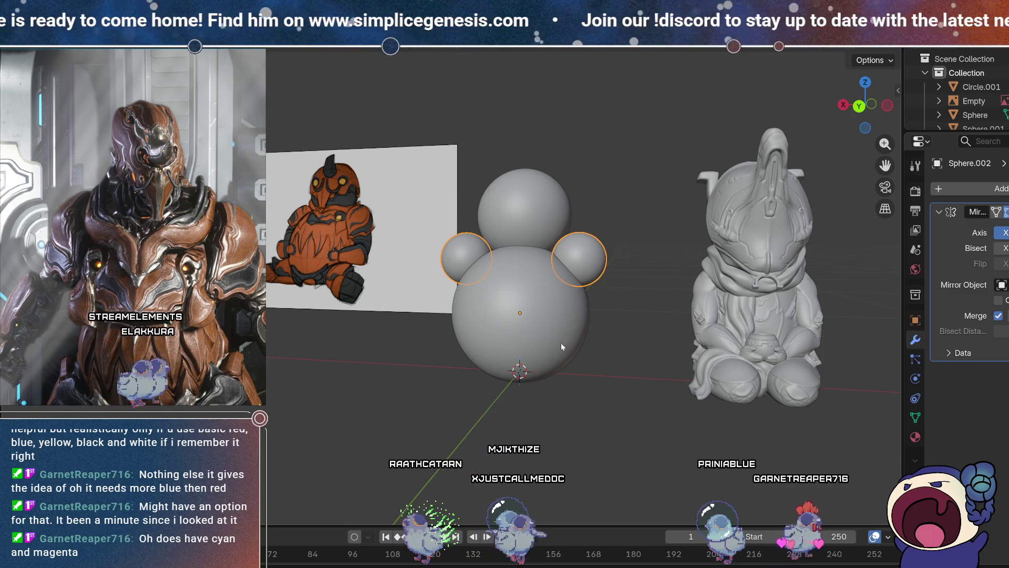
Orbit to inspect the sphere figure beside the reference image and grey figurine.
mouse_move(592, 356)
middle_mouse_down()
mouse_move(615, 338)
mouse_move(649, 383)
middle_mouse_up()
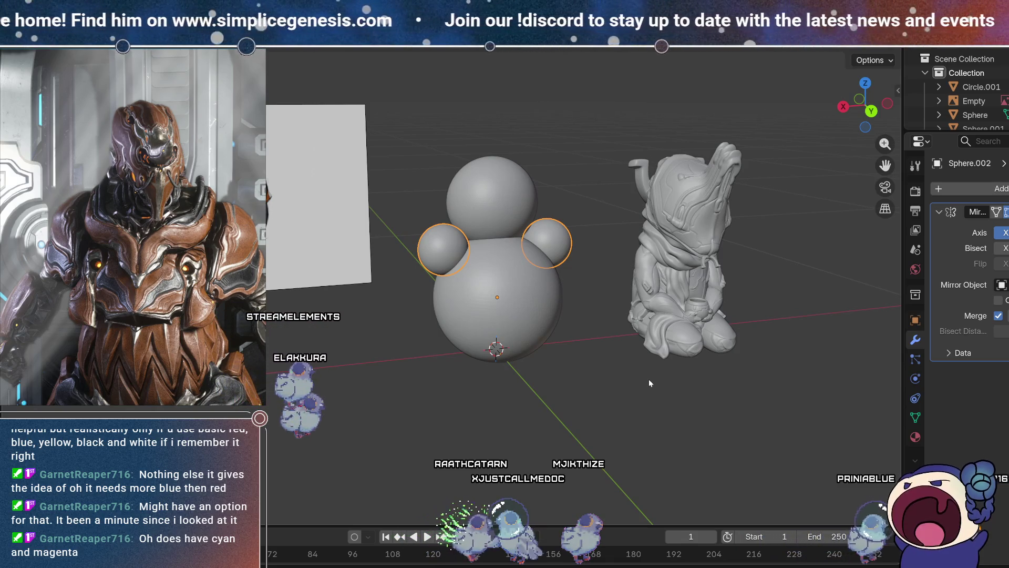
mouse_move(649, 379)
middle_mouse_down()
mouse_move(563, 368)
mouse_move(674, 371)
mouse_move(514, 361)
mouse_move(605, 367)
mouse_move(652, 354)
mouse_move(639, 368)
middle_mouse_up()
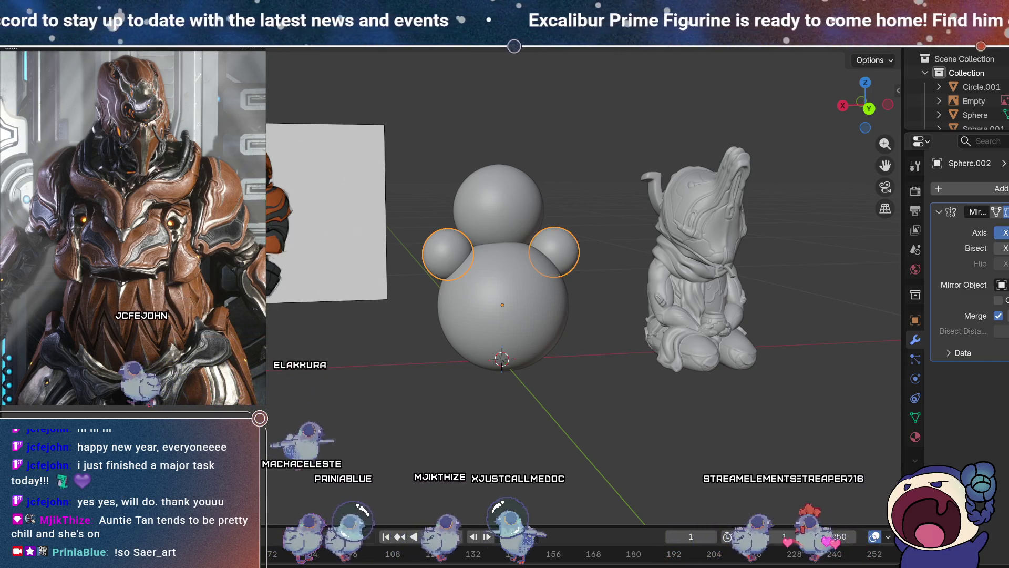
middle_click_drag(625, 373, 561, 380)
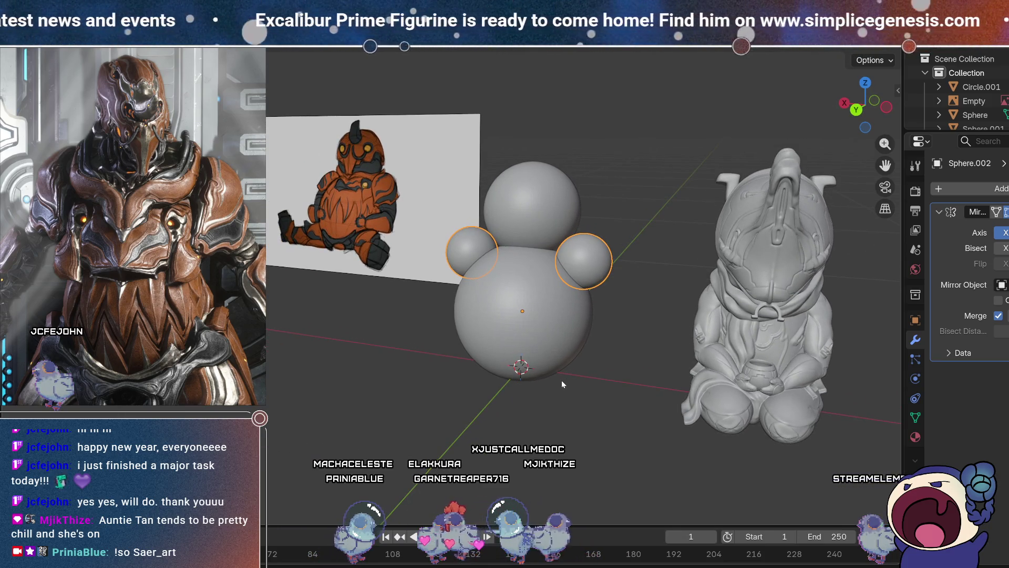